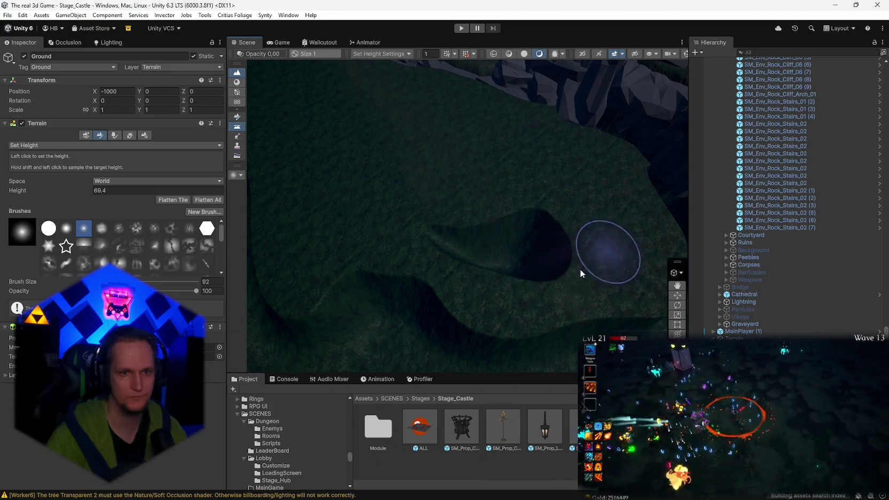
# Raise the dark depression in the cave floor to the set height of 156.7.
pyautogui.moveTo(580, 270)
pyautogui.mouseDown()
pyautogui.moveTo(538, 275)
pyautogui.moveTo(528, 267)
pyautogui.moveTo(530, 246)
pyautogui.moveTo(466, 207)
pyautogui.mouseUp()
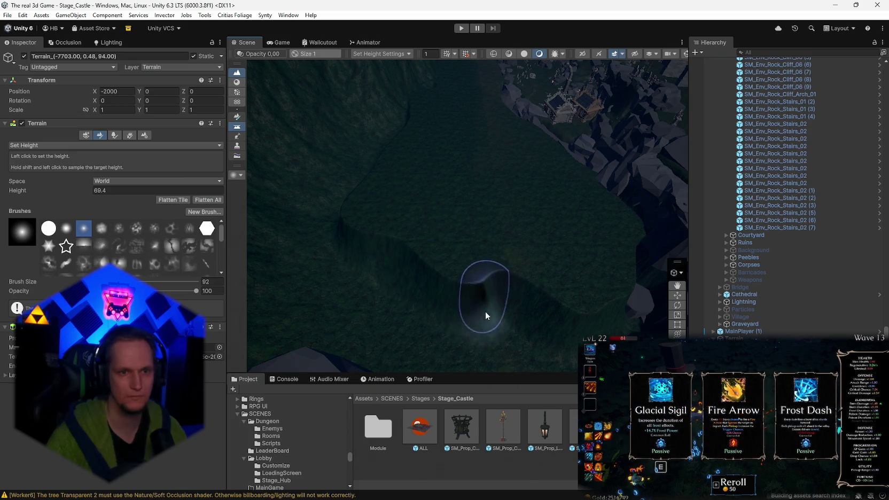
pyautogui.moveTo(485, 314); pyautogui.dragTo(468, 221)
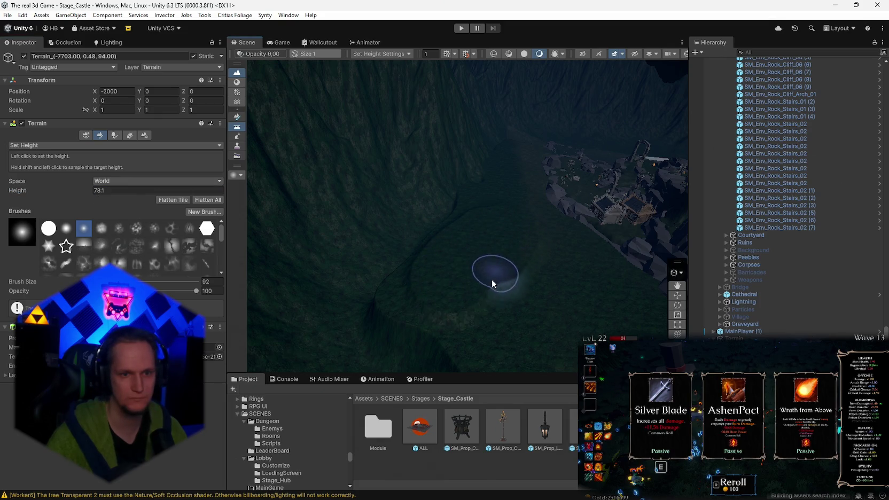
pyautogui.moveTo(534, 230); pyautogui.dragTo(635, 275)
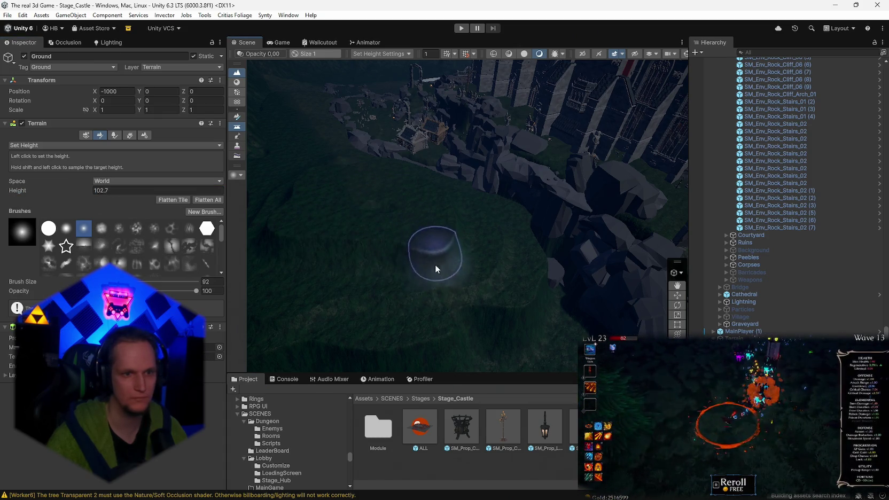
# Survey the castle cliffs and switch the sculpting brush to Smooth Height.
pyautogui.moveTo(394, 257); pyautogui.dragTo(132, 197)
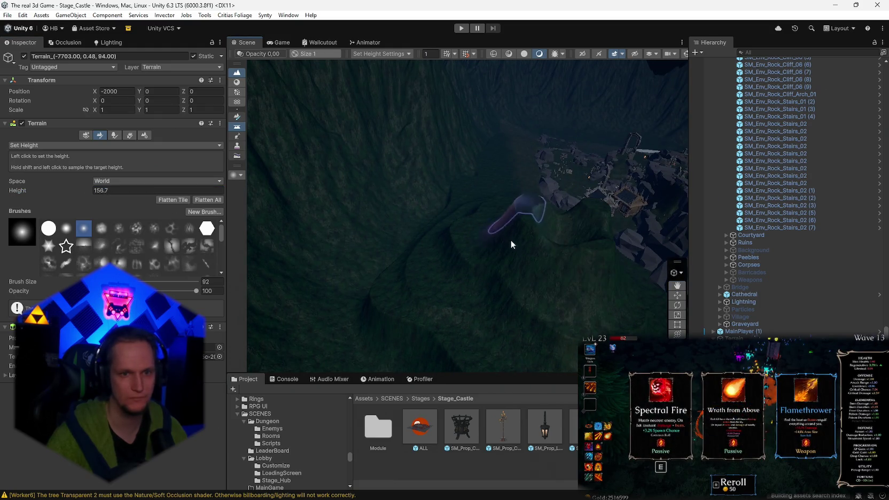
pyautogui.moveTo(538, 241)
pyautogui.mouseDown()
pyautogui.moveTo(719, 242)
pyautogui.moveTo(745, 269)
pyautogui.moveTo(415, 239)
pyautogui.mouseUp()
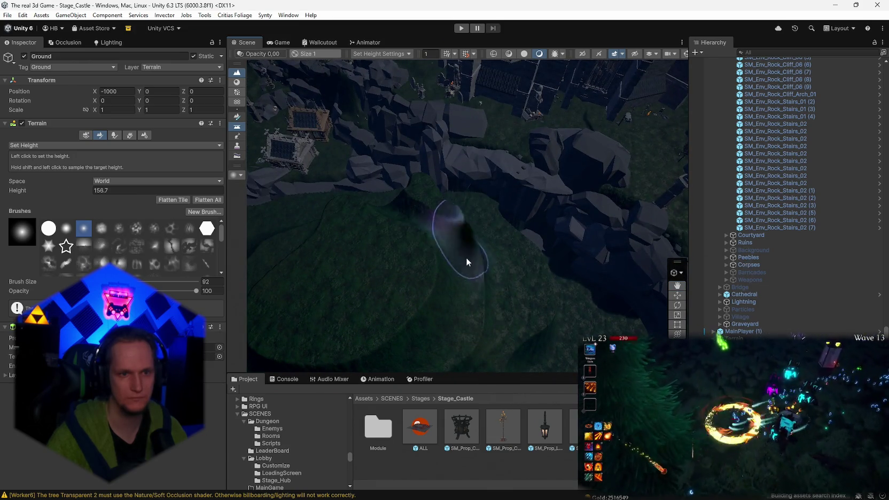
pyautogui.moveTo(427, 331)
pyautogui.mouseDown()
pyautogui.moveTo(439, 284)
pyautogui.moveTo(419, 242)
pyautogui.moveTo(532, 259)
pyautogui.moveTo(784, 230)
pyautogui.mouseUp()
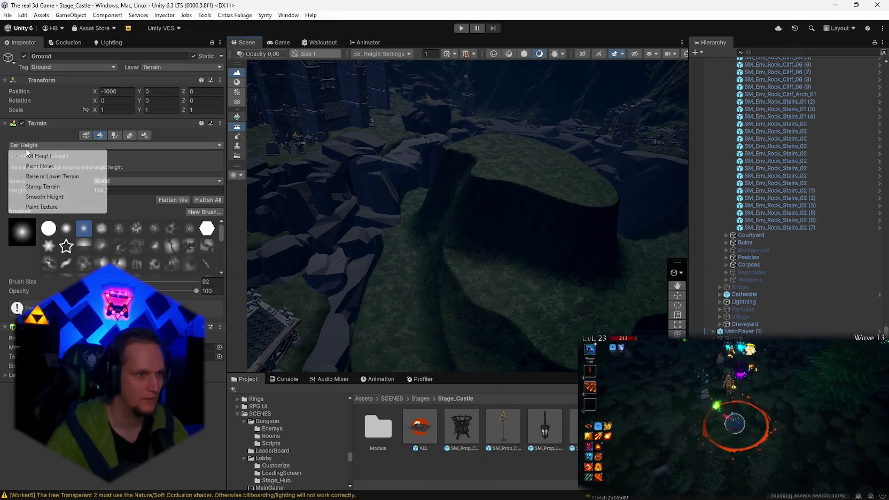
pyautogui.click(41, 197)
# Orbit the Scene view from overhead to an angled view of the castle's grass and rocks.
pyautogui.moveTo(302, 214)
pyautogui.mouseDown()
pyautogui.moveTo(379, 236)
pyautogui.moveTo(389, 256)
pyautogui.moveTo(458, 279)
pyautogui.moveTo(420, 195)
pyautogui.mouseUp()
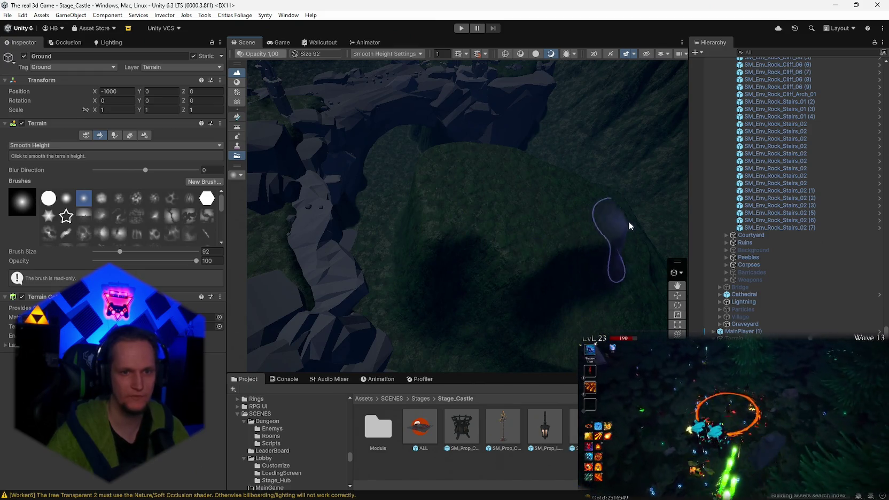
pyautogui.moveTo(463, 167)
pyautogui.mouseDown()
pyautogui.moveTo(611, 191)
pyautogui.moveTo(587, 176)
pyautogui.moveTo(625, 139)
pyautogui.moveTo(533, 216)
pyautogui.mouseUp()
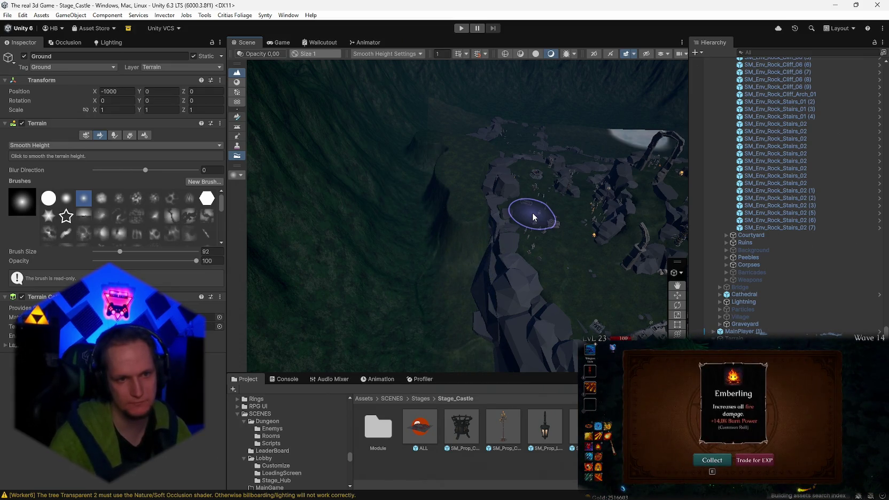
pyautogui.moveTo(533, 216)
pyautogui.mouseDown()
pyautogui.moveTo(469, 215)
pyautogui.moveTo(525, 198)
pyautogui.moveTo(481, 133)
pyautogui.moveTo(529, 200)
pyautogui.moveTo(512, 192)
pyautogui.moveTo(470, 214)
pyautogui.mouseUp()
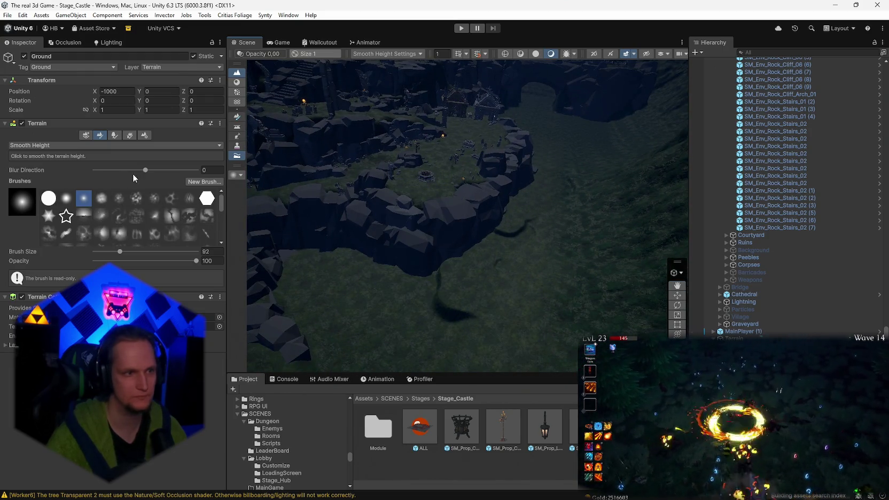
# Switch back to Set Height and paint a flat area at 90.5 below the rock ring.
pyautogui.click(42, 159)
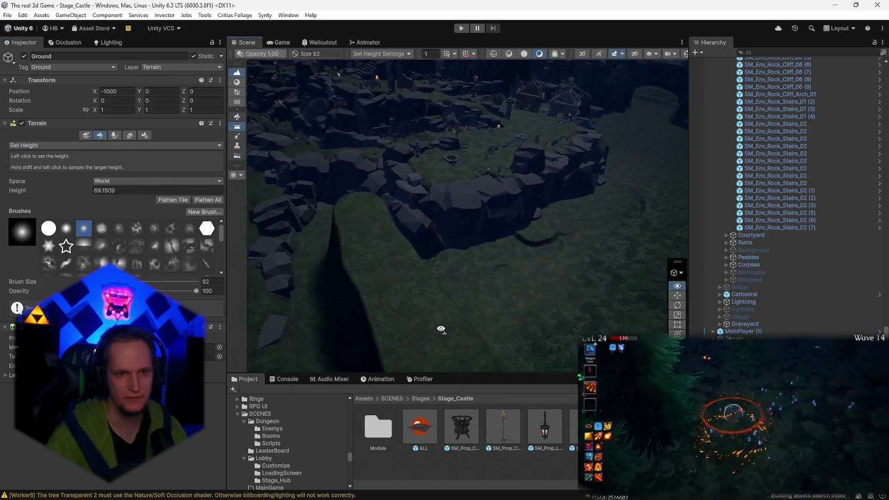
pyautogui.moveTo(611, 206)
pyautogui.mouseDown()
pyautogui.moveTo(577, 142)
pyautogui.moveTo(517, 143)
pyautogui.moveTo(476, 236)
pyautogui.moveTo(425, 251)
pyautogui.moveTo(490, 183)
pyautogui.moveTo(517, 135)
pyautogui.moveTo(345, 184)
pyautogui.moveTo(323, 175)
pyautogui.moveTo(529, 288)
pyautogui.mouseUp()
pyautogui.moveTo(516, 235)
pyautogui.mouseDown()
pyautogui.moveTo(504, 264)
pyautogui.moveTo(401, 342)
pyautogui.mouseUp()
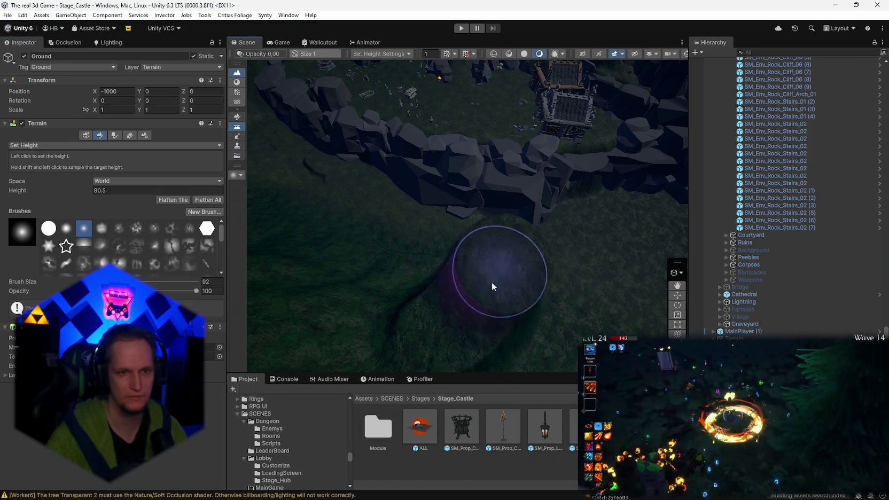
# Fill the dark pit and the trench toward the lower left to height 90.5.
pyautogui.moveTo(500, 311)
pyautogui.mouseDown()
pyautogui.moveTo(479, 281)
pyautogui.moveTo(353, 311)
pyautogui.moveTo(297, 308)
pyautogui.moveTo(394, 259)
pyautogui.mouseUp()
pyautogui.moveTo(439, 238)
pyautogui.mouseDown()
pyautogui.moveTo(454, 178)
pyautogui.moveTo(508, 158)
pyautogui.mouseUp()
pyautogui.moveTo(498, 231); pyautogui.dragTo(474, 292)
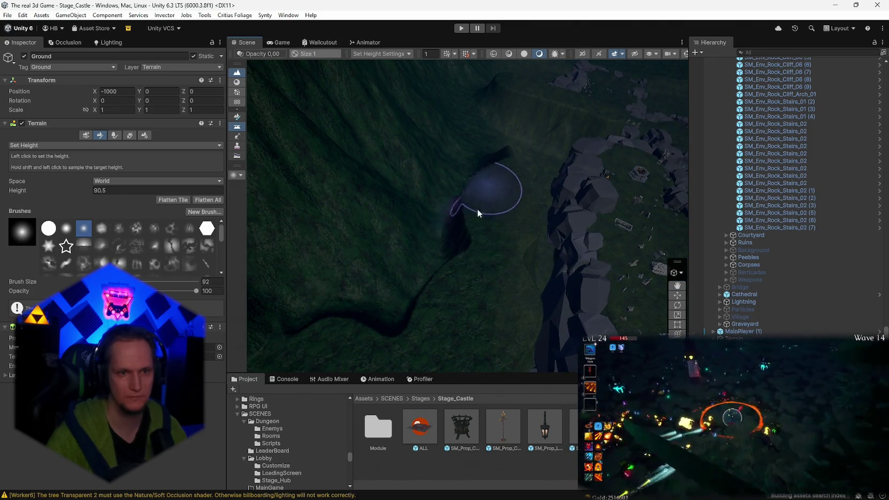
pyautogui.moveTo(477, 212)
pyautogui.mouseDown()
pyautogui.moveTo(392, 305)
pyautogui.moveTo(342, 281)
pyautogui.mouseUp()
pyautogui.moveTo(463, 197)
pyautogui.mouseDown()
pyautogui.moveTo(489, 150)
pyautogui.moveTo(508, 141)
pyautogui.moveTo(497, 169)
pyautogui.moveTo(539, 184)
pyautogui.moveTo(498, 217)
pyautogui.moveTo(459, 278)
pyautogui.moveTo(438, 218)
pyautogui.moveTo(481, 135)
pyautogui.moveTo(571, 119)
pyautogui.moveTo(688, 188)
pyautogui.moveTo(462, 194)
pyautogui.moveTo(688, 94)
pyautogui.moveTo(601, 179)
pyautogui.moveTo(531, 210)
pyautogui.moveTo(492, 214)
pyautogui.moveTo(539, 212)
pyautogui.moveTo(790, 245)
pyautogui.moveTo(542, 214)
pyautogui.moveTo(565, 218)
pyautogui.moveTo(562, 250)
pyautogui.moveTo(503, 309)
pyautogui.mouseUp()
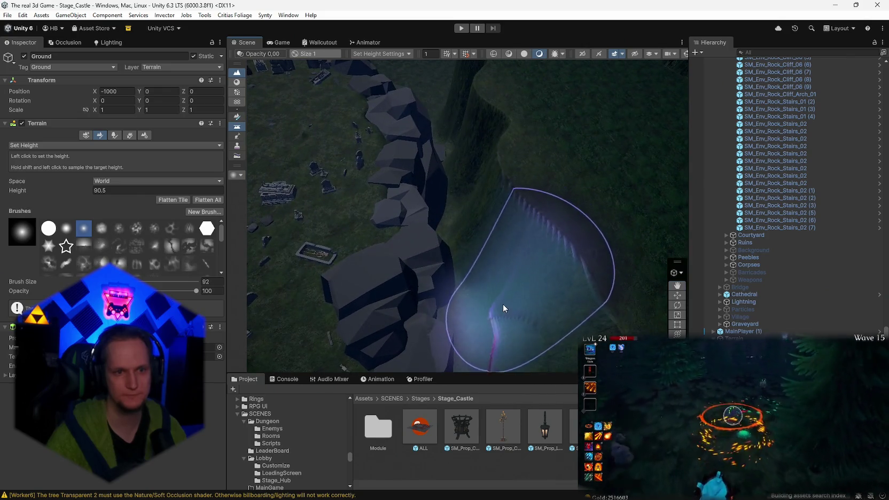
# Flatten the grass beside the rock wall, undo that plateau, and target ground height 15.0046.
pyautogui.moveTo(522, 254); pyautogui.dragTo(521, 317)
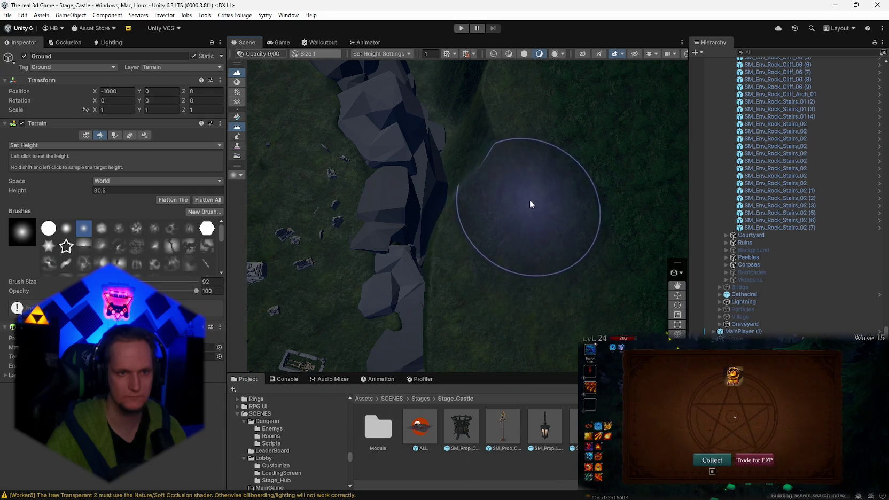
pyautogui.moveTo(530, 146)
pyautogui.mouseDown()
pyautogui.moveTo(522, 145)
pyautogui.moveTo(555, 255)
pyautogui.mouseUp()
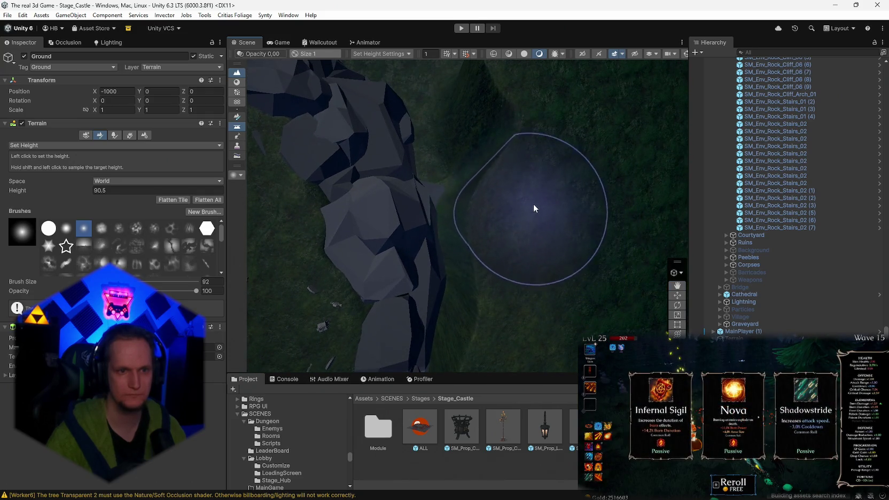
pyautogui.moveTo(502, 157)
pyautogui.mouseDown()
pyautogui.moveTo(446, 95)
pyautogui.moveTo(549, 251)
pyautogui.mouseUp()
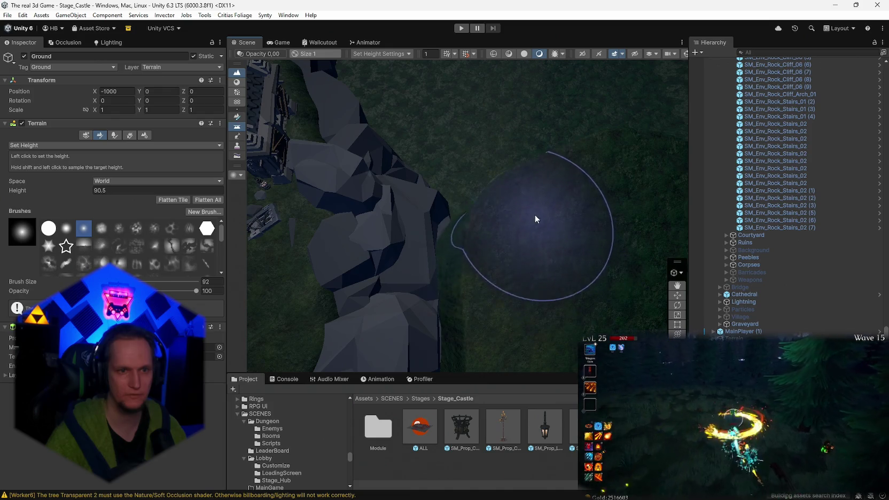
pyautogui.moveTo(566, 165)
pyautogui.mouseDown()
pyautogui.moveTo(595, 155)
pyautogui.moveTo(695, 154)
pyautogui.moveTo(482, 246)
pyautogui.moveTo(768, 239)
pyautogui.moveTo(833, 208)
pyautogui.moveTo(882, 210)
pyautogui.moveTo(113, 238)
pyautogui.moveTo(549, 237)
pyautogui.mouseUp()
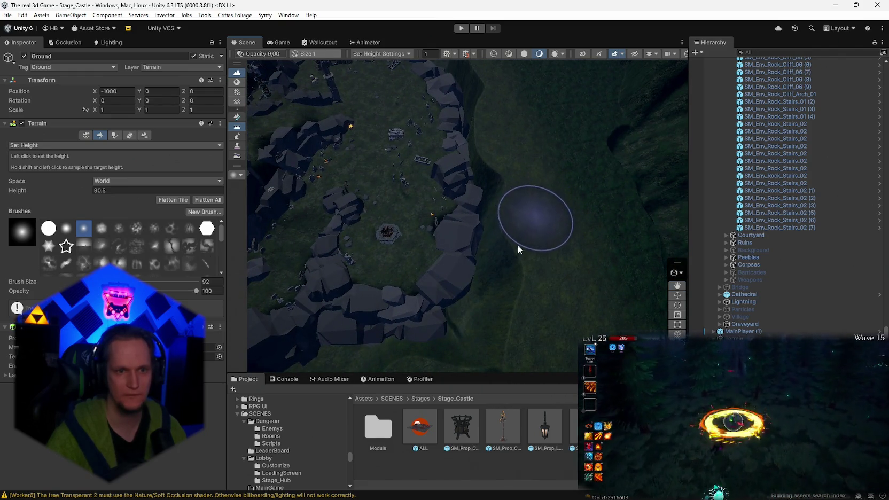
pyautogui.moveTo(444, 374)
pyautogui.mouseDown()
pyautogui.moveTo(523, 331)
pyautogui.moveTo(626, 310)
pyautogui.moveTo(445, 258)
pyautogui.moveTo(472, 255)
pyautogui.moveTo(406, 258)
pyautogui.moveTo(509, 250)
pyautogui.moveTo(556, 260)
pyautogui.moveTo(544, 264)
pyautogui.moveTo(600, 250)
pyautogui.moveTo(532, 271)
pyautogui.mouseUp()
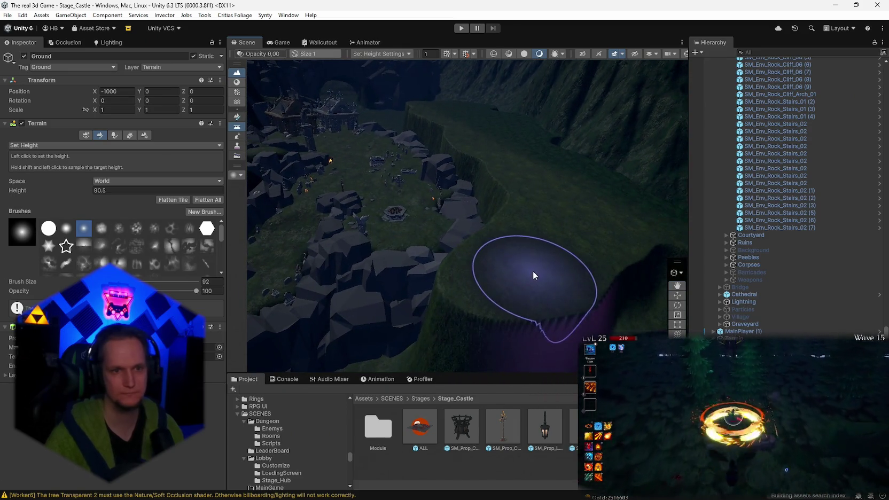
pyautogui.click(532, 271)
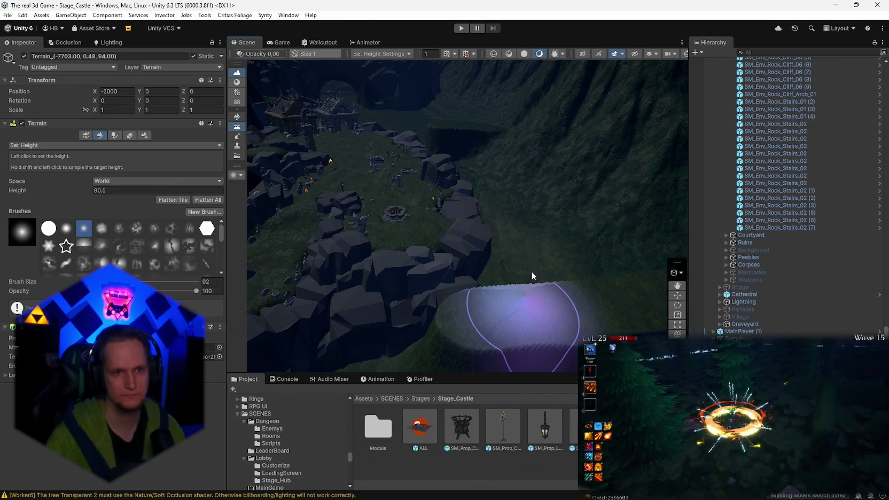
pyautogui.hotkey('ctrl', 'z')
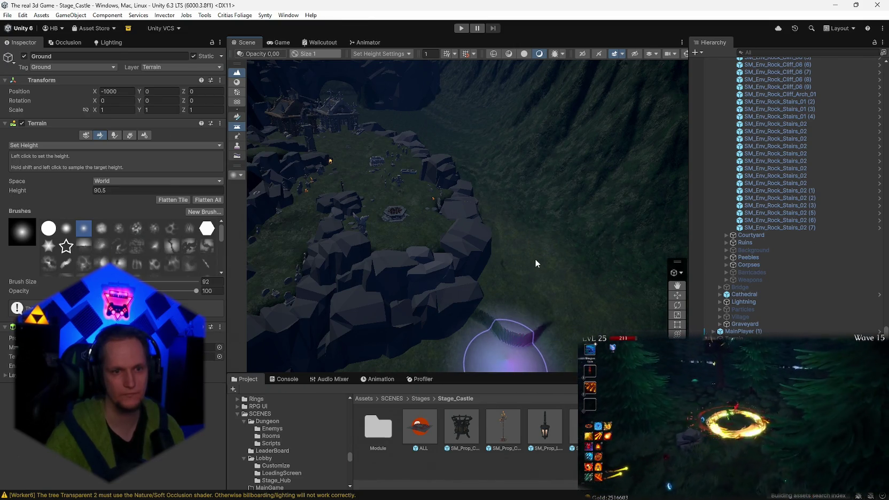
pyautogui.moveTo(535, 259)
pyautogui.mouseDown()
pyautogui.moveTo(597, 268)
pyautogui.moveTo(516, 264)
pyautogui.moveTo(379, 302)
pyautogui.mouseUp()
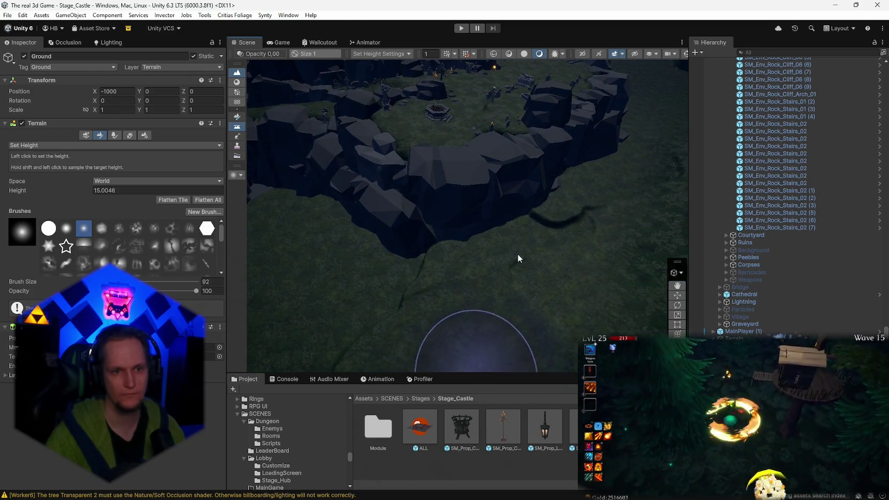
pyautogui.moveTo(420, 313)
pyautogui.mouseDown()
pyautogui.moveTo(483, 254)
pyautogui.moveTo(536, 245)
pyautogui.moveTo(371, 235)
pyautogui.moveTo(448, 208)
pyautogui.moveTo(516, 221)
pyautogui.moveTo(444, 172)
pyautogui.mouseUp()
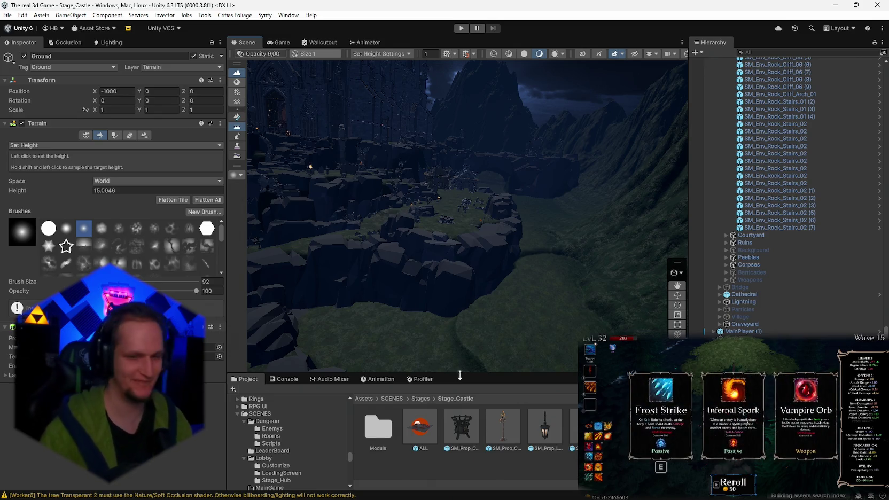
# Orbit the Scene view over the cave floor toward the arch and rock cliffs.
pyautogui.moveTo(490, 274)
pyautogui.mouseDown()
pyautogui.moveTo(504, 310)
pyautogui.moveTo(558, 312)
pyautogui.moveTo(522, 284)
pyautogui.moveTo(488, 280)
pyautogui.moveTo(445, 331)
pyautogui.moveTo(549, 184)
pyautogui.moveTo(407, 312)
pyautogui.moveTo(705, 199)
pyautogui.moveTo(558, 228)
pyautogui.moveTo(337, 219)
pyautogui.mouseUp()
pyautogui.moveTo(417, 231)
pyautogui.mouseDown()
pyautogui.moveTo(517, 232)
pyautogui.moveTo(620, 215)
pyautogui.moveTo(473, 260)
pyautogui.mouseUp()
pyautogui.moveTo(505, 235)
pyautogui.mouseDown()
pyautogui.moveTo(444, 250)
pyautogui.moveTo(363, 250)
pyautogui.moveTo(269, 236)
pyautogui.moveTo(144, 234)
pyautogui.moveTo(136, 215)
pyautogui.moveTo(337, 240)
pyautogui.moveTo(509, 234)
pyautogui.moveTo(496, 273)
pyautogui.moveTo(387, 266)
pyautogui.moveTo(348, 212)
pyautogui.moveTo(612, 205)
pyautogui.moveTo(534, 270)
pyautogui.moveTo(516, 228)
pyautogui.moveTo(411, 245)
pyautogui.moveTo(467, 242)
pyautogui.mouseUp()
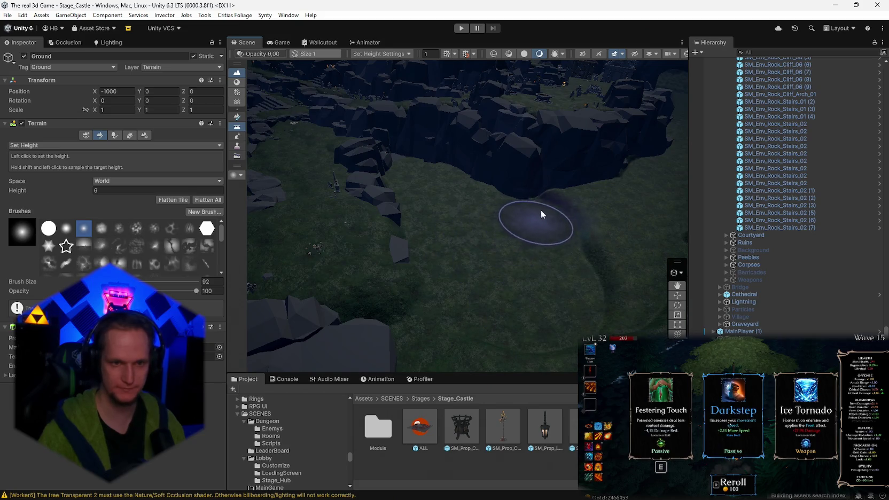
pyautogui.moveTo(590, 267)
pyautogui.mouseDown()
pyautogui.moveTo(603, 192)
pyautogui.moveTo(643, 189)
pyautogui.moveTo(445, 278)
pyautogui.mouseUp()
# Sample the grassy ground as the Set Height target of 15.00934, then survey the castle cliffs.
pyautogui.keyDown('shift'); pyautogui.click(503, 260); pyautogui.keyUp('shift')
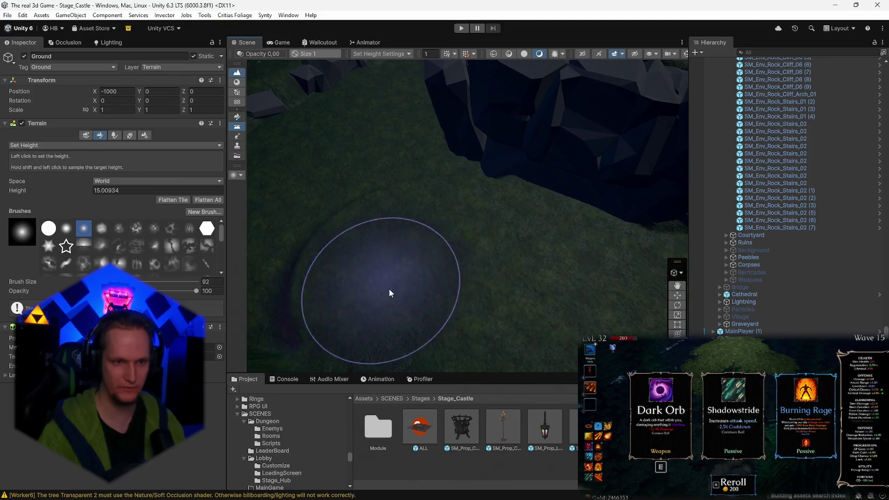
pyautogui.moveTo(389, 293)
pyautogui.mouseDown()
pyautogui.moveTo(531, 198)
pyautogui.moveTo(467, 183)
pyautogui.moveTo(676, 166)
pyautogui.moveTo(584, 155)
pyautogui.moveTo(488, 95)
pyautogui.moveTo(500, 95)
pyautogui.moveTo(481, 174)
pyautogui.moveTo(359, 174)
pyautogui.moveTo(649, 195)
pyautogui.moveTo(702, 186)
pyautogui.moveTo(726, 157)
pyautogui.mouseUp()
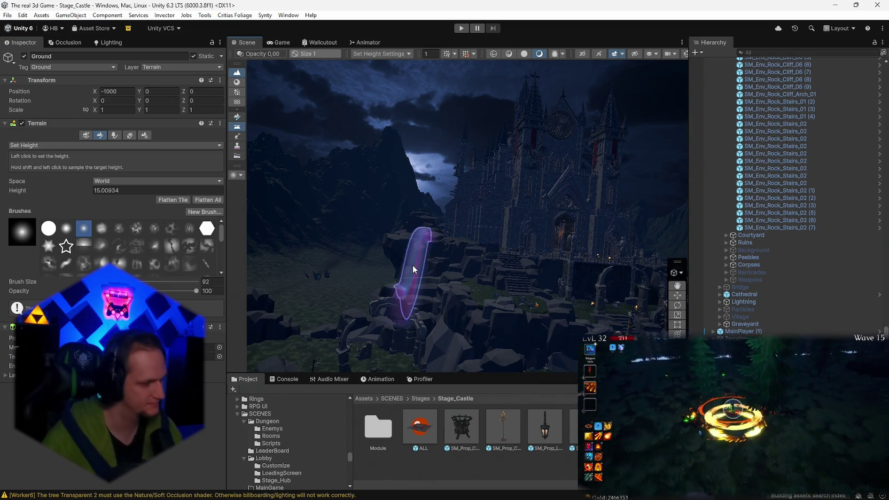
pyautogui.moveTo(457, 298)
pyautogui.mouseDown()
pyautogui.moveTo(598, 317)
pyautogui.moveTo(480, 311)
pyautogui.moveTo(363, 328)
pyautogui.moveTo(407, 328)
pyautogui.moveTo(588, 380)
pyautogui.moveTo(337, 211)
pyautogui.mouseUp()
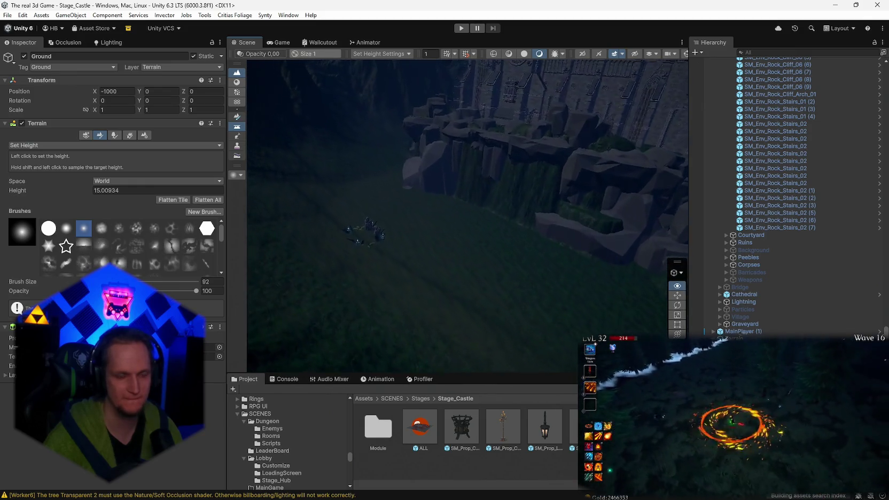
# Raise the terrain beneath the rock arch bridge.
pyautogui.press('w')
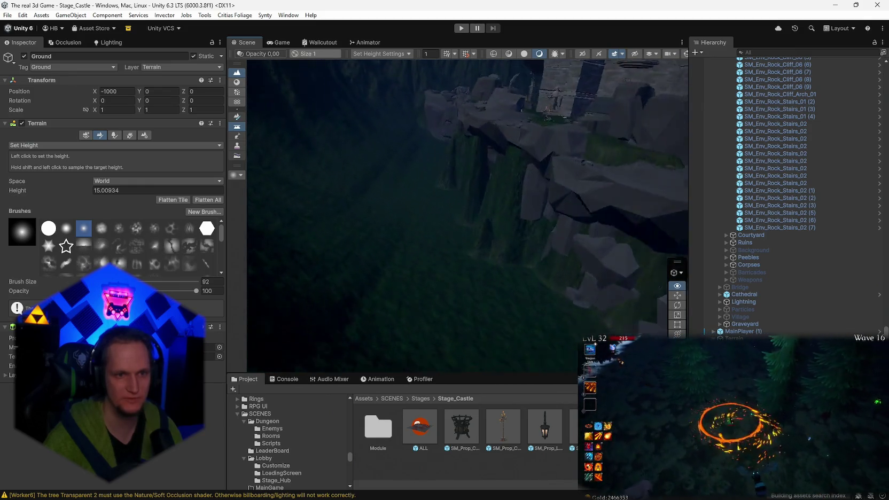
pyautogui.press('s')
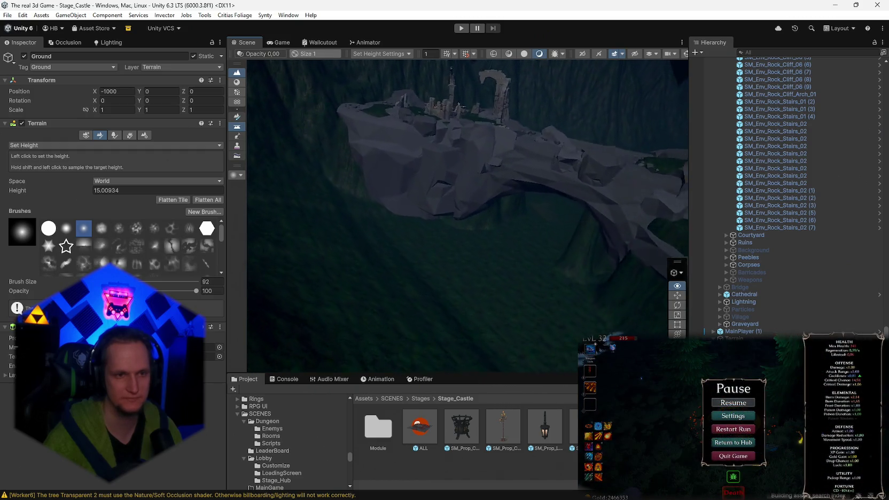
pyautogui.press('w')
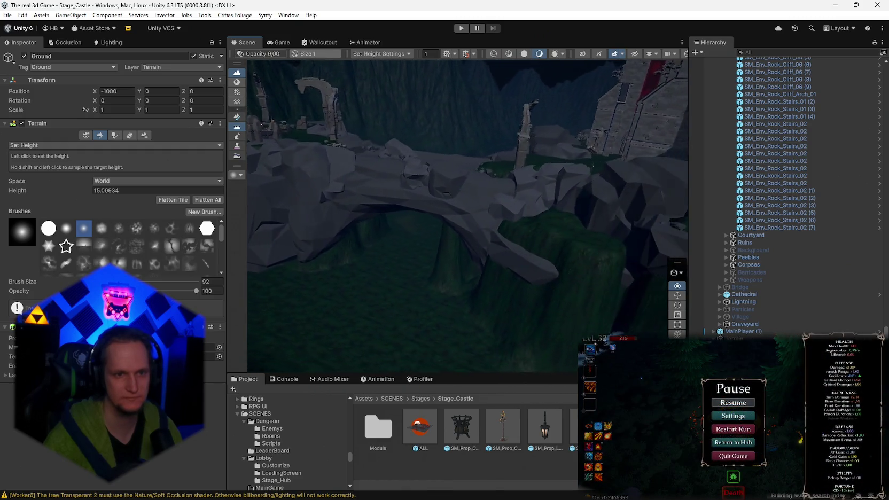
pyautogui.press('s')
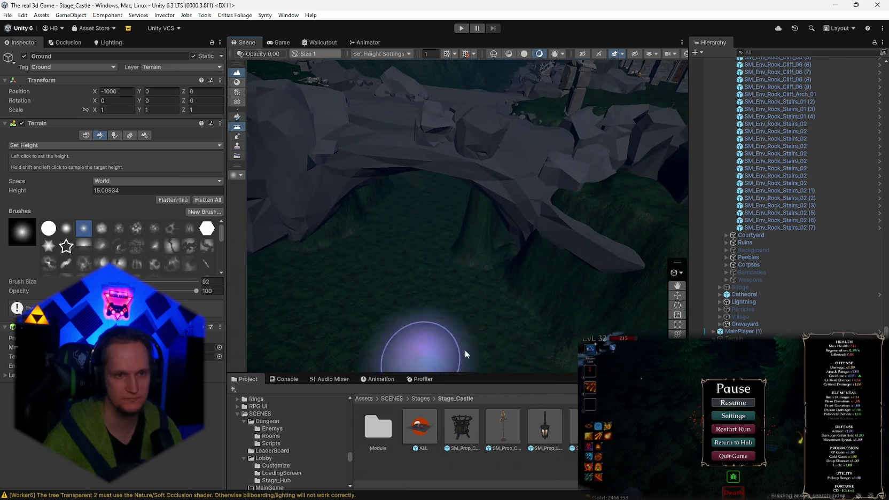
pyautogui.moveTo(431, 306)
pyautogui.mouseDown()
pyautogui.moveTo(452, 272)
pyautogui.moveTo(470, 264)
pyautogui.moveTo(464, 261)
pyautogui.mouseUp()
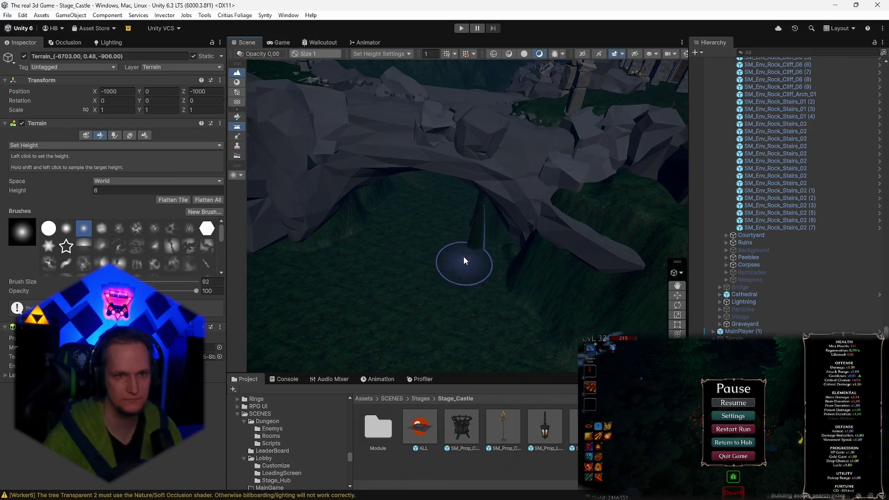
# Switch the terrain brush to Smooth Height, keeping size 92 and opacity 100.
pyautogui.press('w')
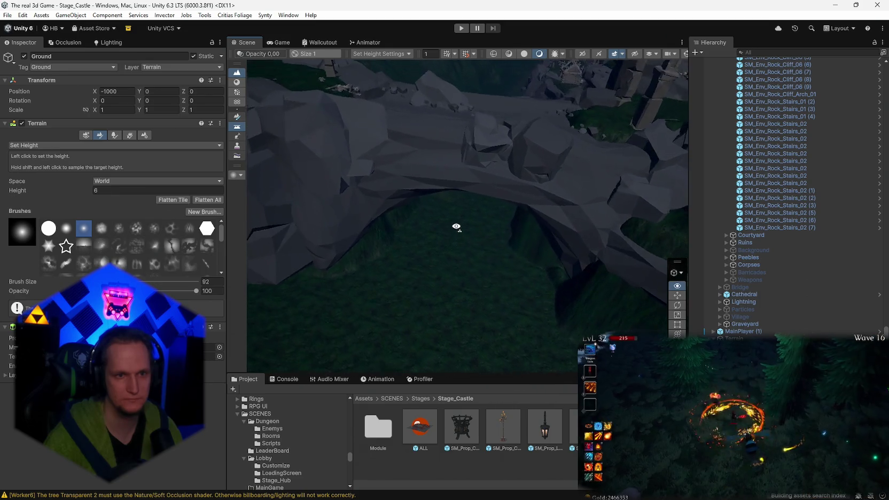
pyautogui.press('w')
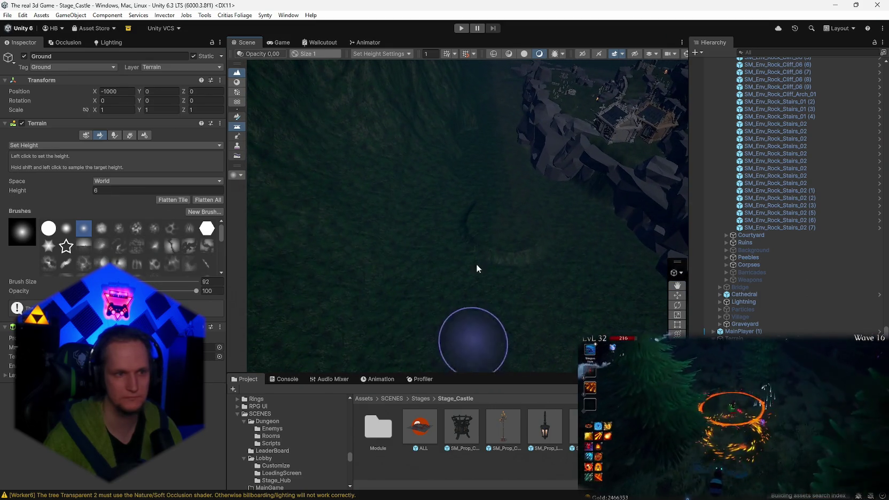
pyautogui.click(37, 145)
pyautogui.click(92, 197)
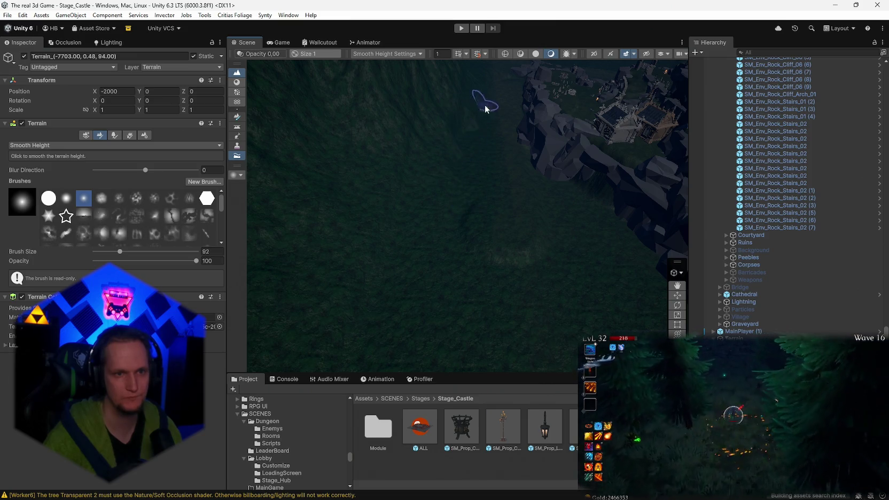
# Fly the Scene camera from the castle ruins over the courtyard to the rock by the cliff wall.
pyautogui.press('s')
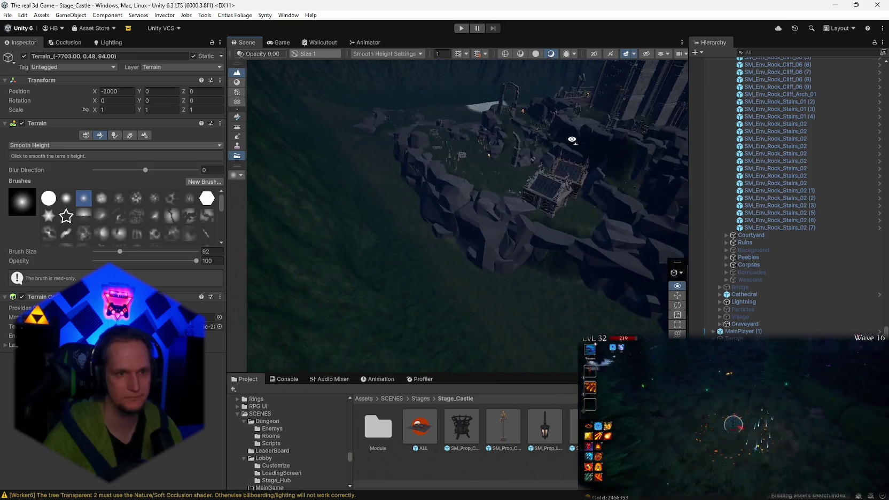
pyautogui.press('w')
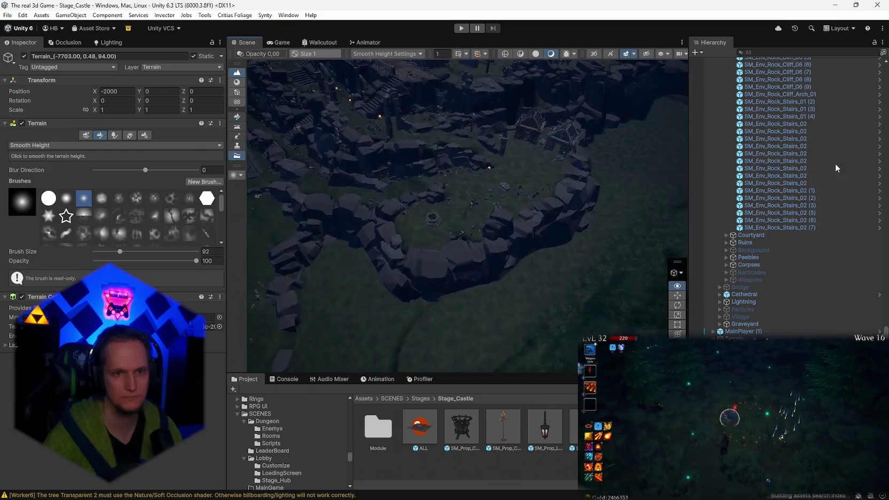
pyautogui.press('w')
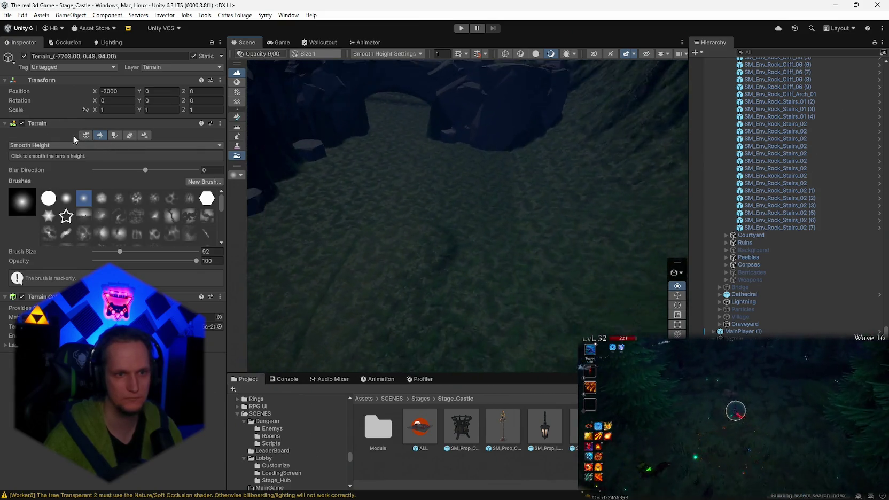
pyautogui.press('w')
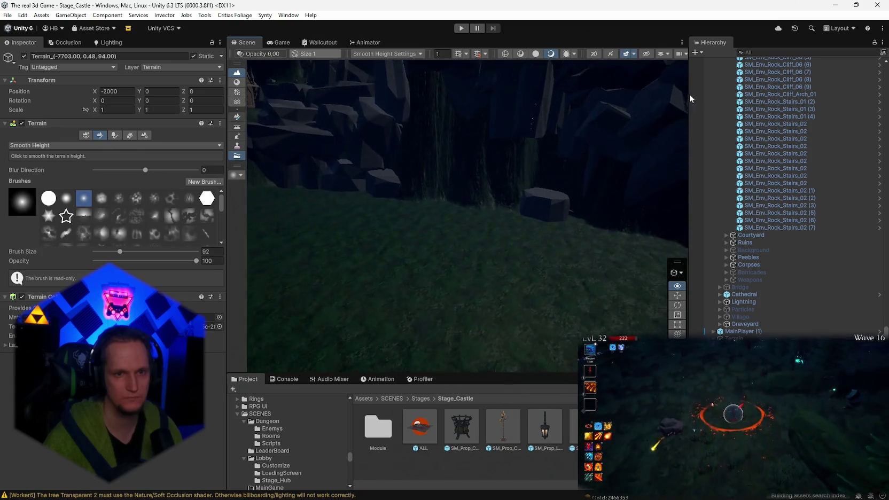
pyautogui.press('w')
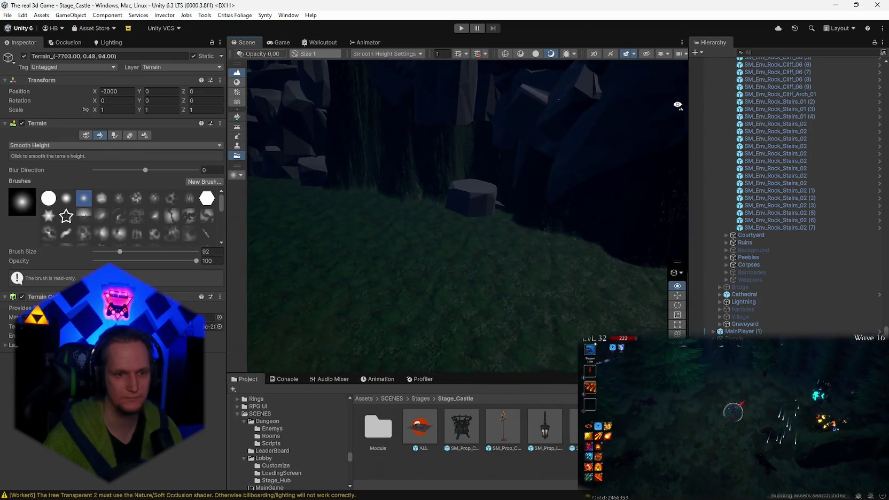
pyautogui.press('w')
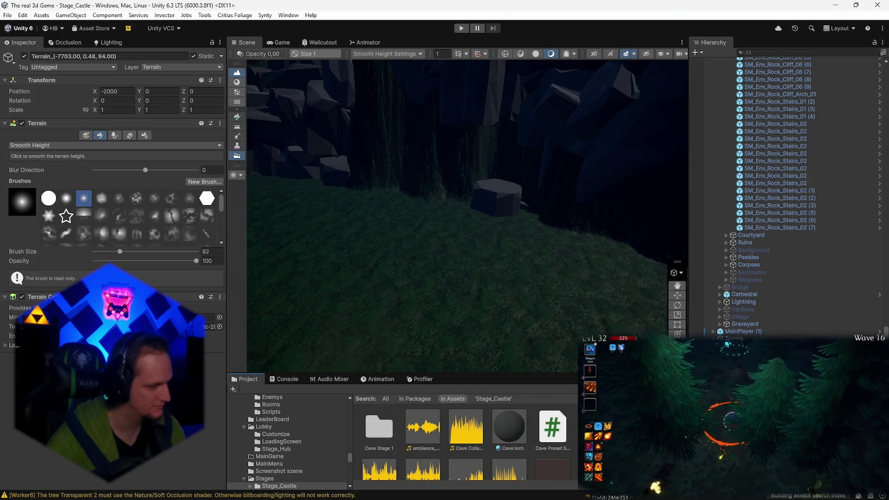
# Open the Cave Root prefab and select a Cube among its cave rocks and props.
pyautogui.click(879, 134)
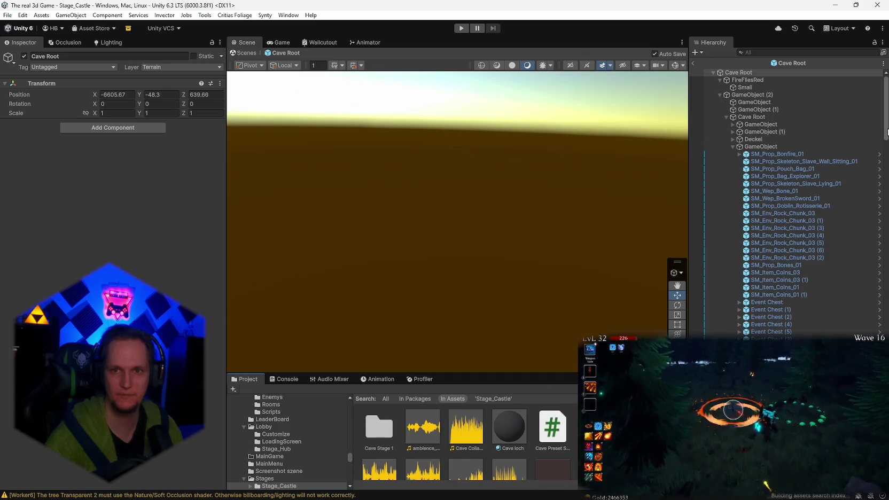
pyautogui.scroll(-10, 801, 203)
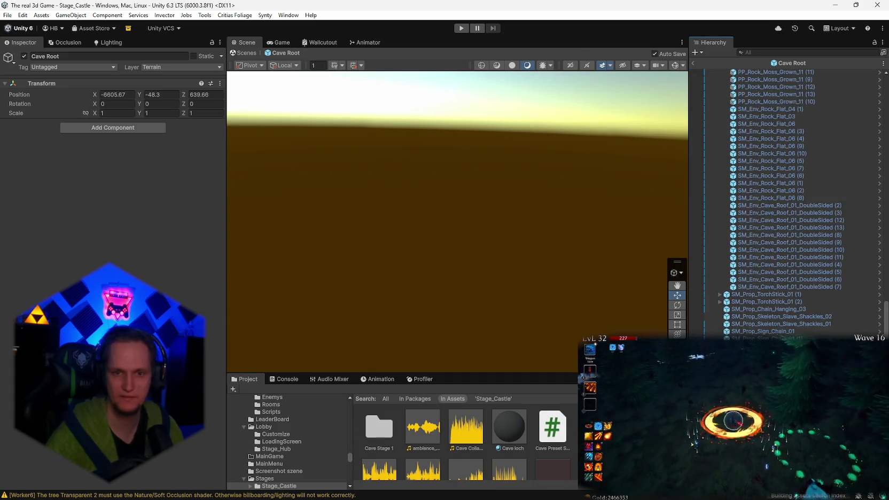
pyautogui.click(579, 301)
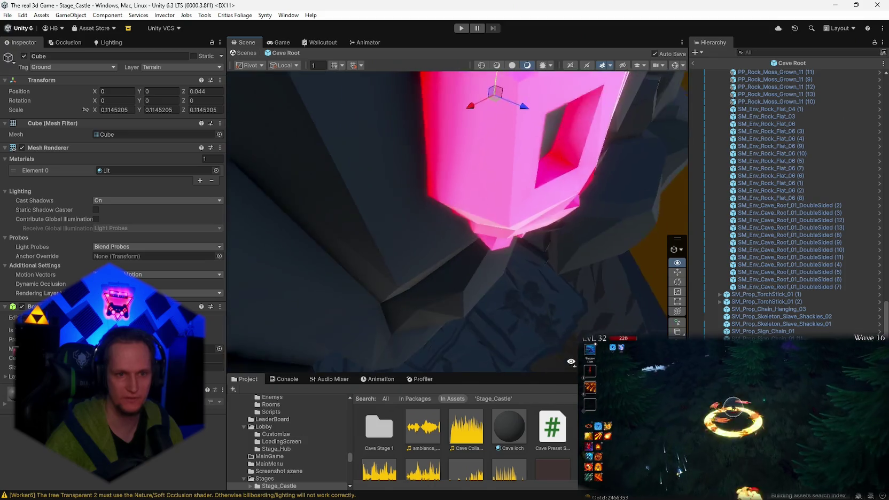
# Select the cave's lava Cube, keep its name 'Cube', and open the Stage_Castle folder.
pyautogui.moveTo(500, 401)
pyautogui.mouseDown()
pyautogui.moveTo(464, 376)
pyautogui.moveTo(519, 266)
pyautogui.moveTo(490, 267)
pyautogui.moveTo(567, 300)
pyautogui.moveTo(556, 308)
pyautogui.moveTo(444, 263)
pyautogui.mouseUp()
pyautogui.click(445, 263)
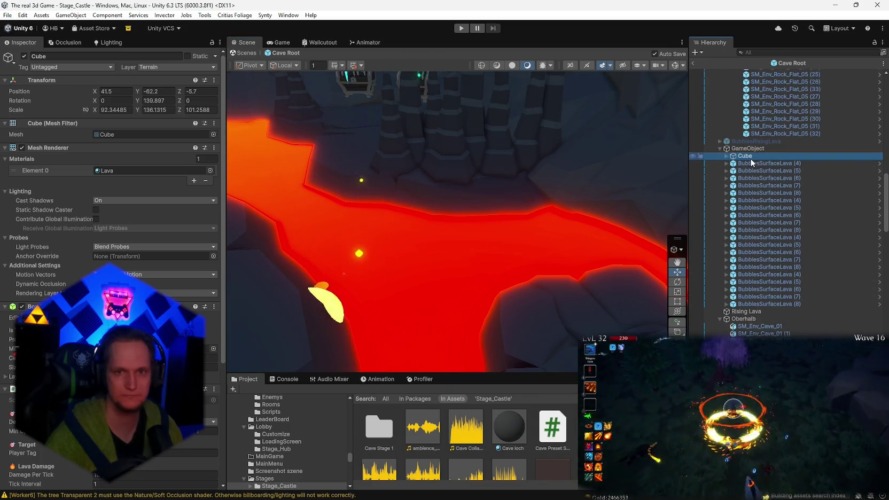
pyautogui.click(745, 158)
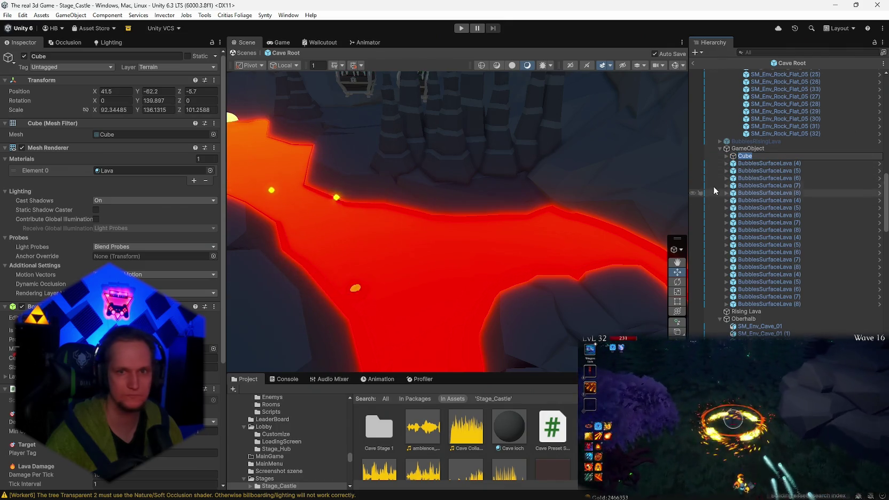
pyautogui.press('Return')
pyautogui.press('Up')
pyautogui.press('Down')
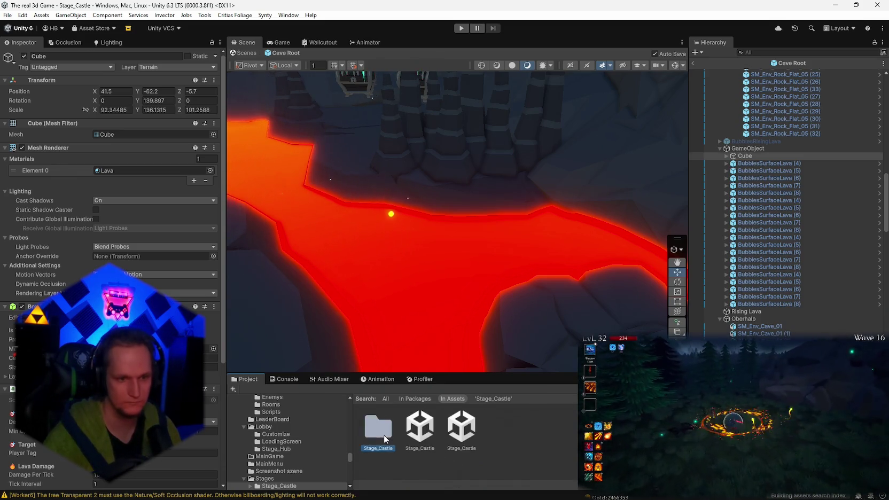
pyautogui.doubleClick(383, 434)
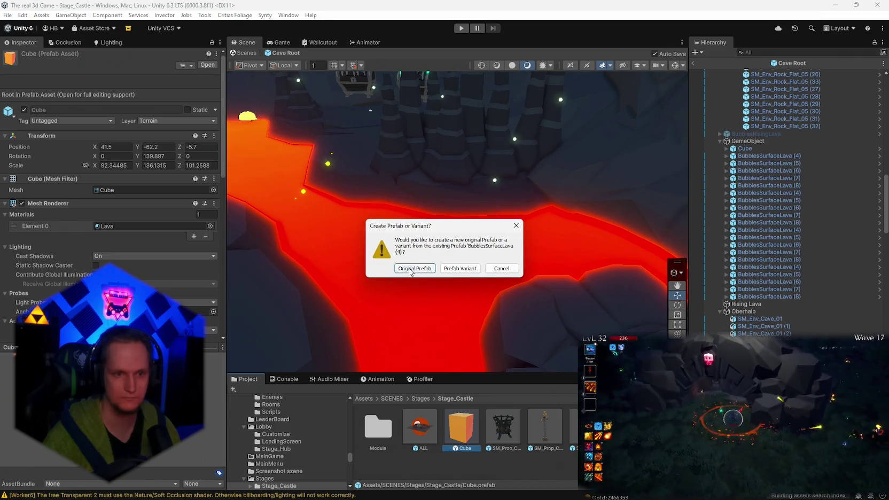
# Save the lava cube as an original prefab and reselect the Cube back in the scene.
pyautogui.click(414, 268)
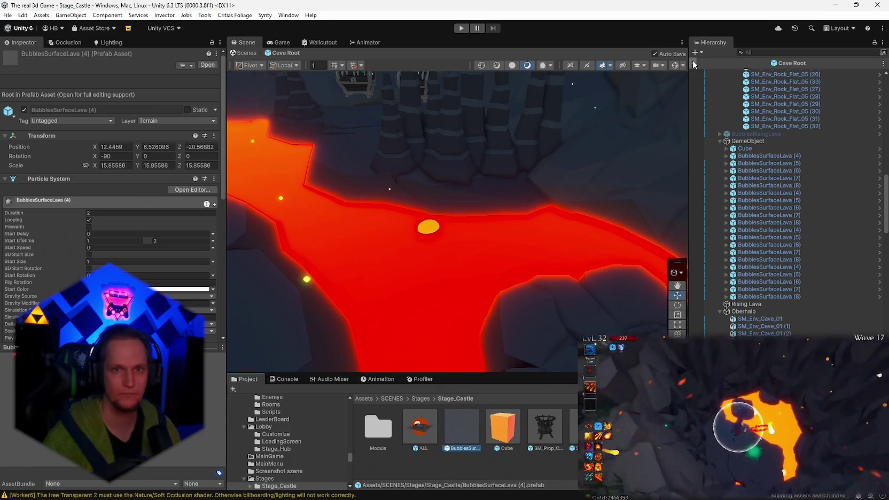
pyautogui.click(695, 64)
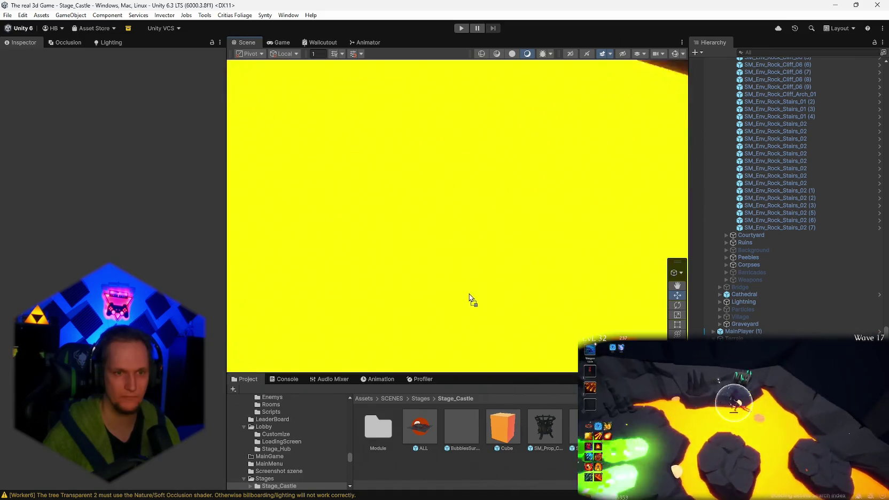
pyautogui.click(459, 269)
pyautogui.scroll(-5, 470, 242)
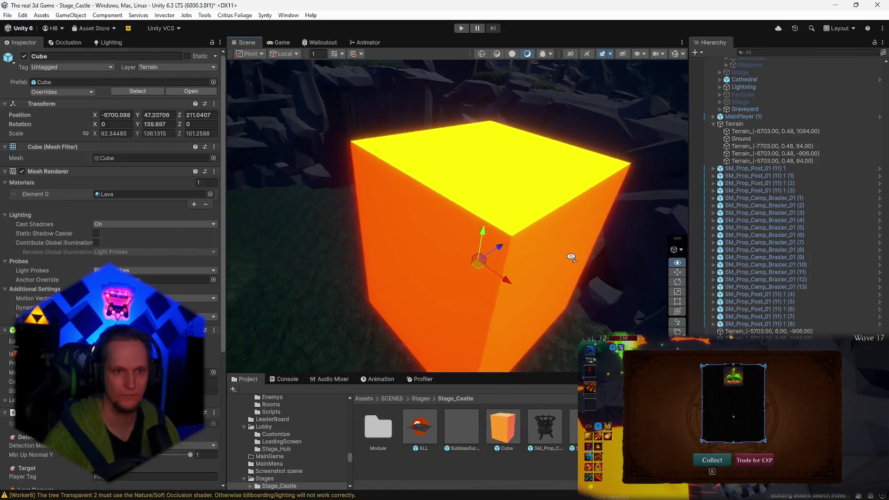
pyautogui.moveTo(572, 257); pyautogui.dragTo(558, 261)
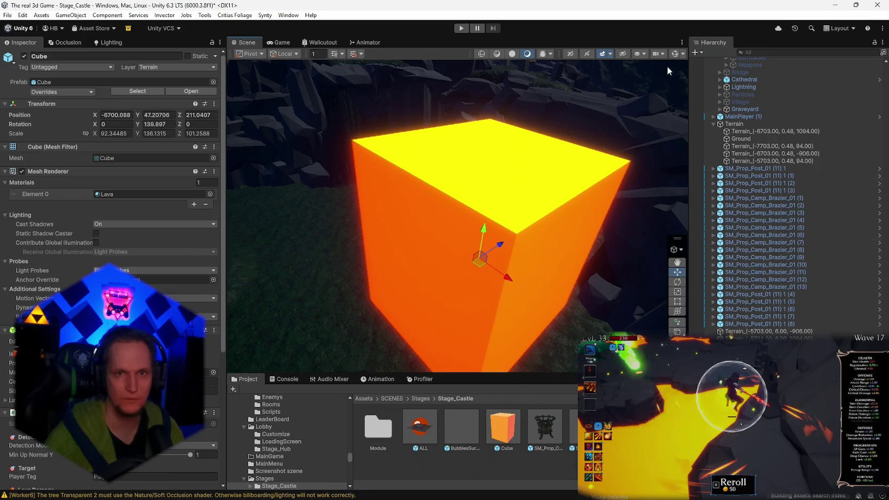
pyautogui.moveTo(668, 69); pyautogui.dragTo(686, 53)
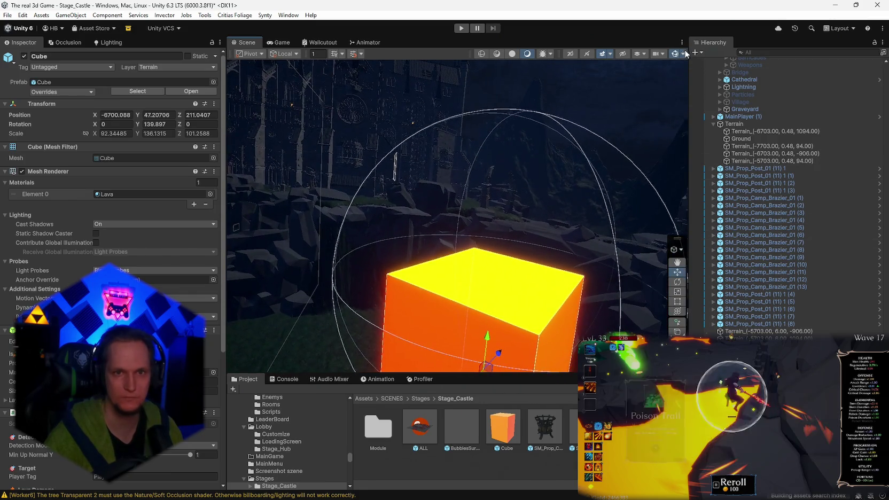
pyautogui.click(683, 53)
pyautogui.click(667, 96)
# Scale the lava Cube up to about 200 × 295 × 218 and sink it to Y -137.2.
pyautogui.press('f')
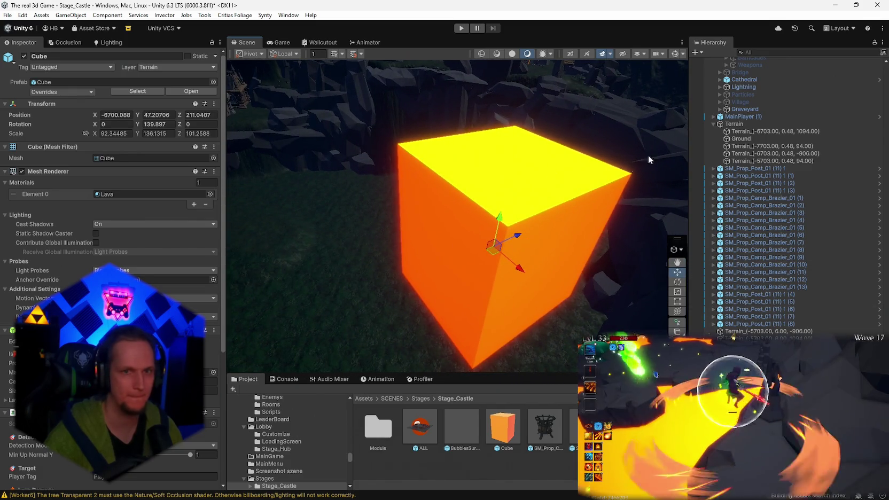
pyautogui.moveTo(534, 243)
pyautogui.mouseDown()
pyautogui.moveTo(495, 224)
pyautogui.moveTo(481, 311)
pyautogui.moveTo(497, 241)
pyautogui.moveTo(550, 273)
pyautogui.moveTo(522, 74)
pyautogui.mouseUp()
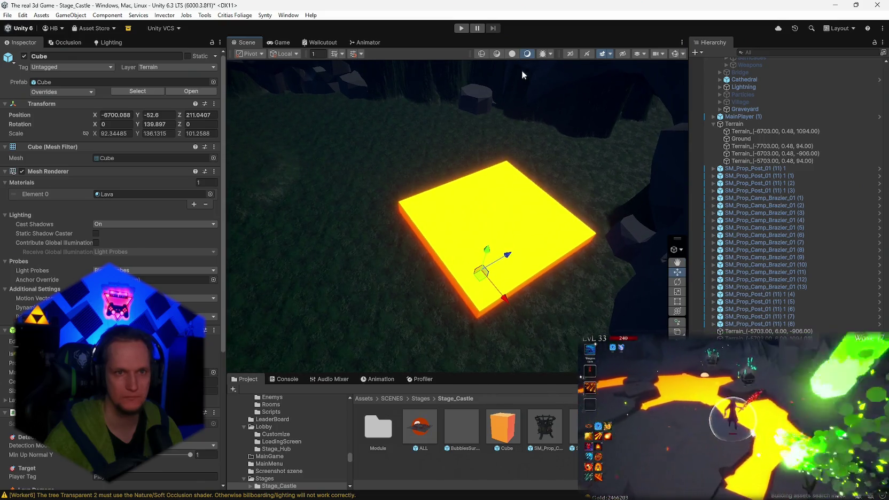
pyautogui.click(511, 53)
pyautogui.click(527, 53)
pyautogui.moveTo(565, 152)
pyautogui.mouseDown()
pyautogui.moveTo(581, 156)
pyautogui.moveTo(684, 122)
pyautogui.moveTo(695, 132)
pyautogui.moveTo(655, 172)
pyautogui.mouseUp()
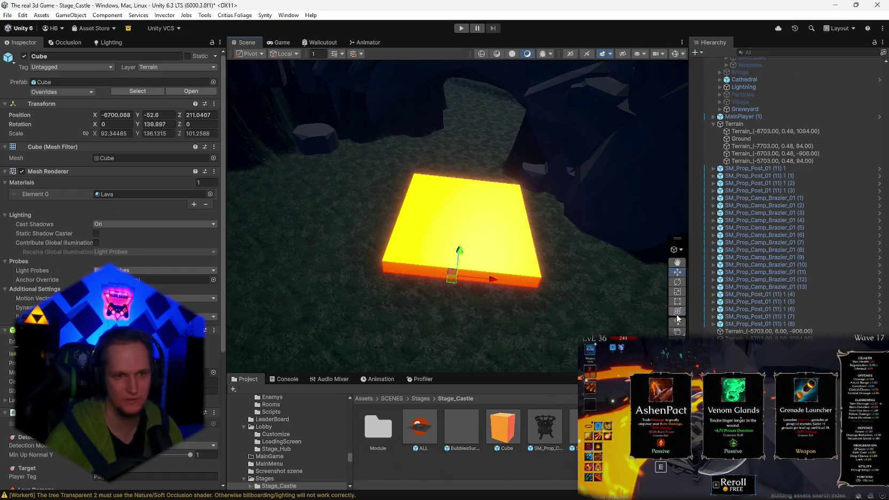
pyautogui.moveTo(461, 273); pyautogui.dragTo(511, 267)
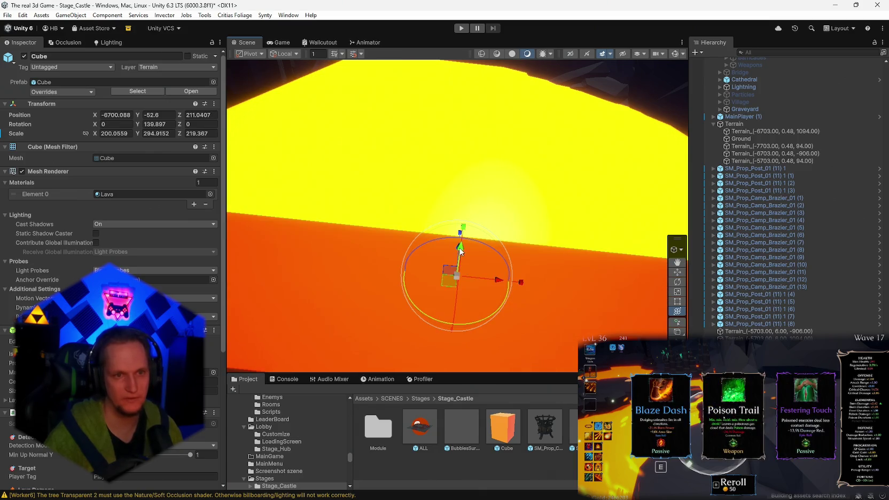
pyautogui.moveTo(460, 250); pyautogui.dragTo(455, 308)
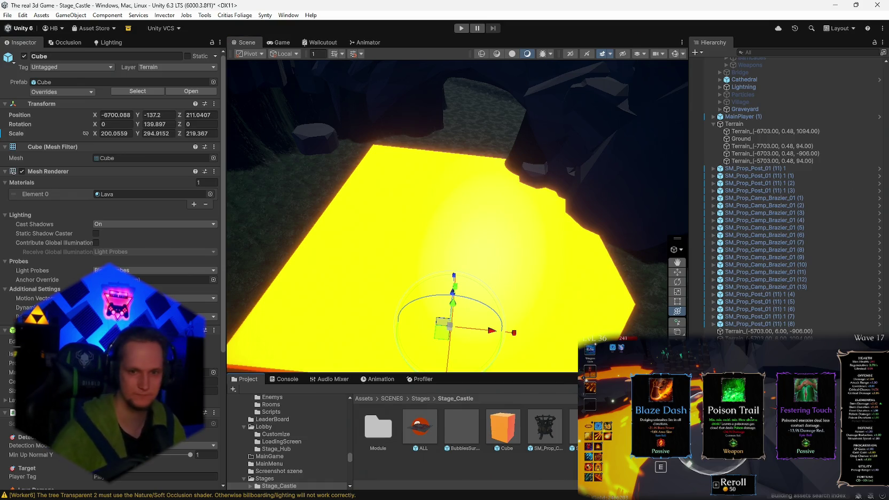
# Filter the project assets for 'water' and drop a water plane into the scene, raising and enlarging it.
pyautogui.write('cfx')
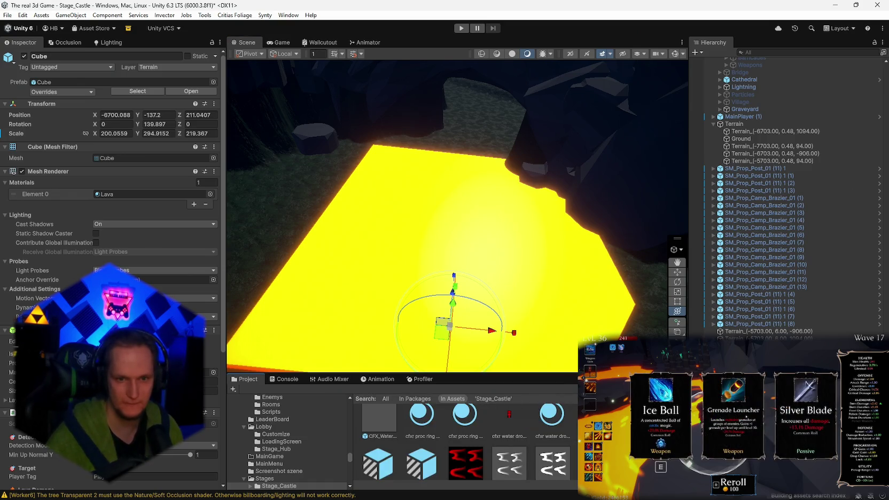
pyautogui.moveTo(401, 373); pyautogui.dragTo(401, 315)
pyautogui.write('water')
pyautogui.scroll(-5, 465, 412)
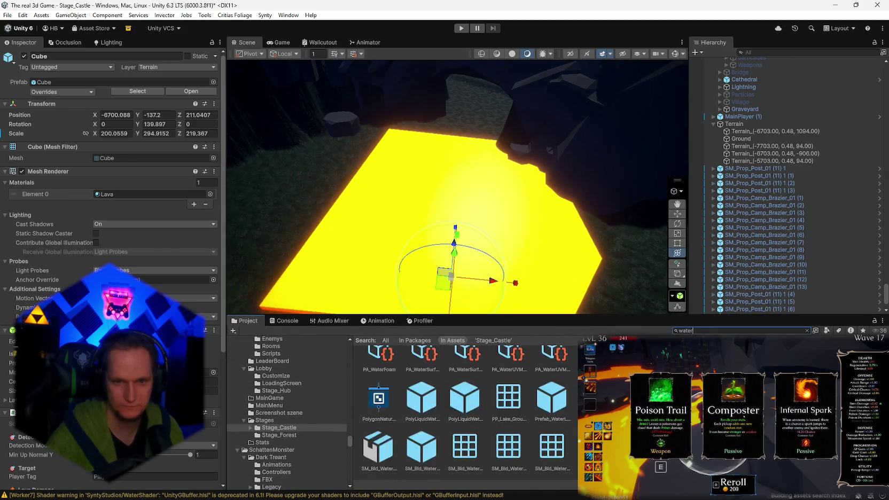
pyautogui.scroll(-10, 465, 412)
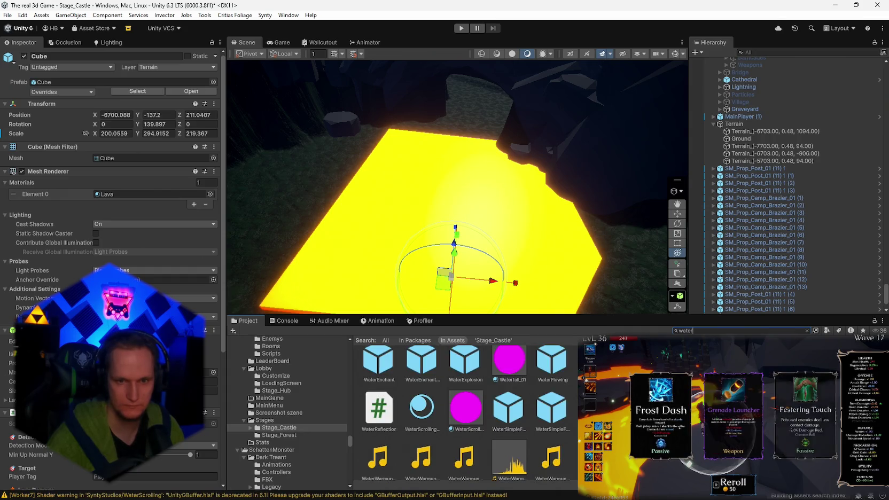
pyautogui.scroll(3, 464, 412)
pyautogui.moveTo(593, 214)
pyautogui.mouseDown()
pyautogui.moveTo(362, 215)
pyautogui.moveTo(561, 195)
pyautogui.mouseUp()
pyautogui.scroll(5, 525, 415)
pyautogui.scroll(8, 519, 416)
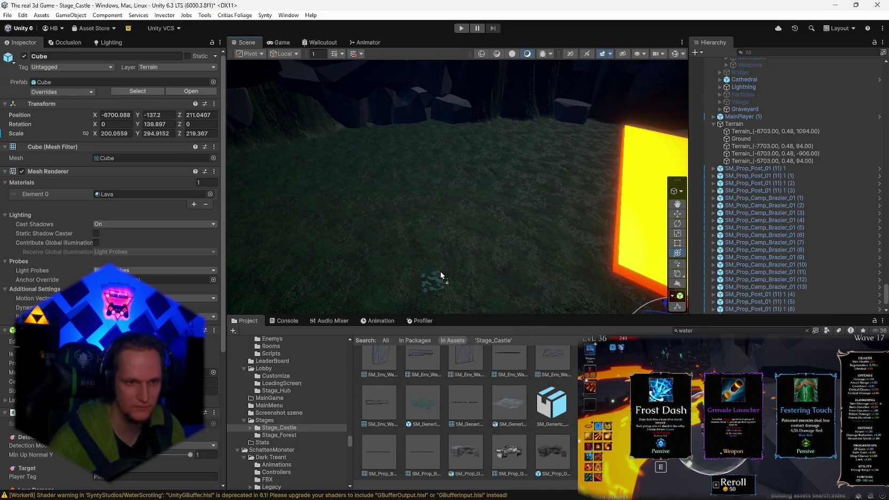
pyautogui.moveTo(447, 276); pyautogui.dragTo(445, 272)
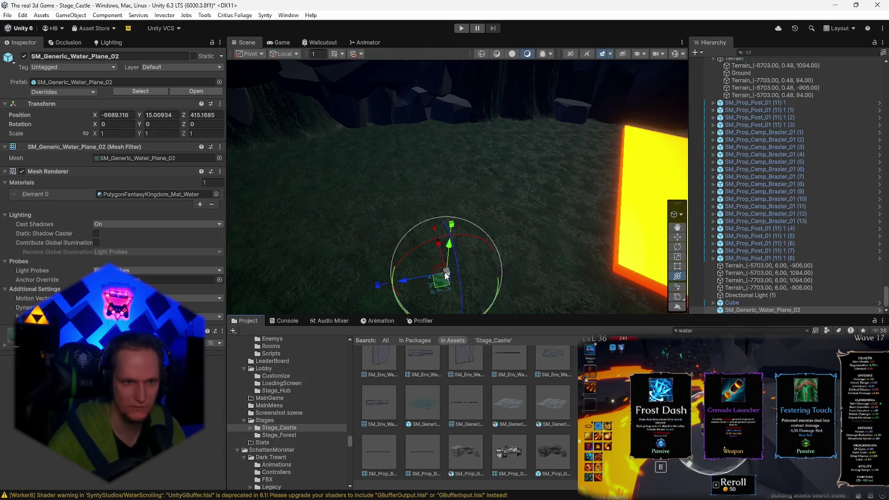
pyautogui.moveTo(460, 214)
pyautogui.mouseDown()
pyautogui.moveTo(487, 224)
pyautogui.moveTo(659, 219)
pyautogui.mouseUp()
pyautogui.moveTo(544, 209); pyautogui.dragTo(464, 240)
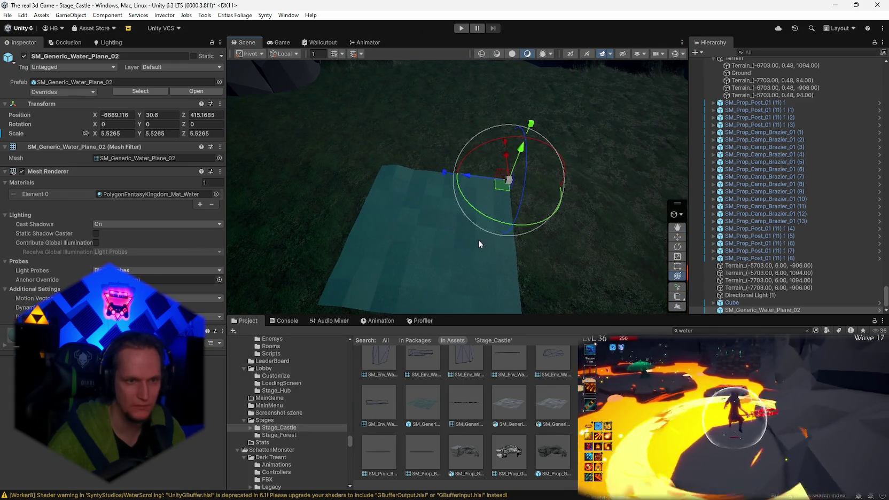
# Delete that plane, place a fresh SM_Generic_Water_Plane_01 on the grass, then select the lava Cube.
pyautogui.press('Delete')
pyautogui.click(418, 405)
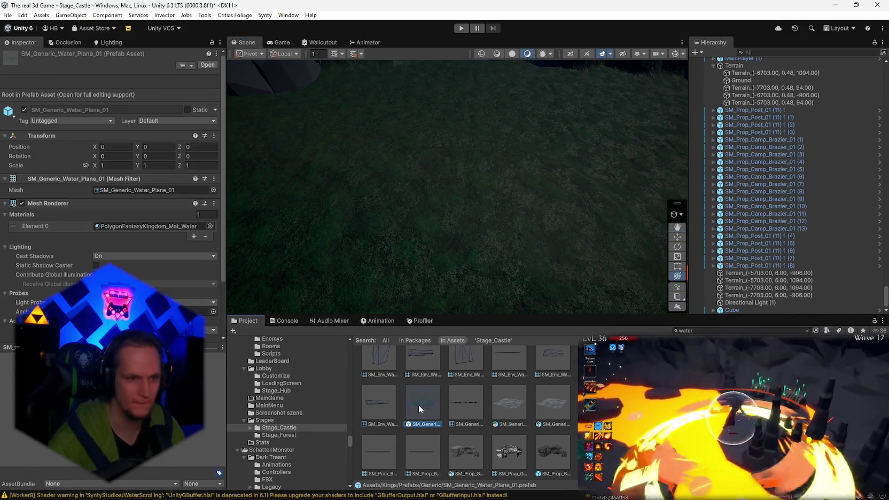
pyautogui.scroll(-3, 106, 187)
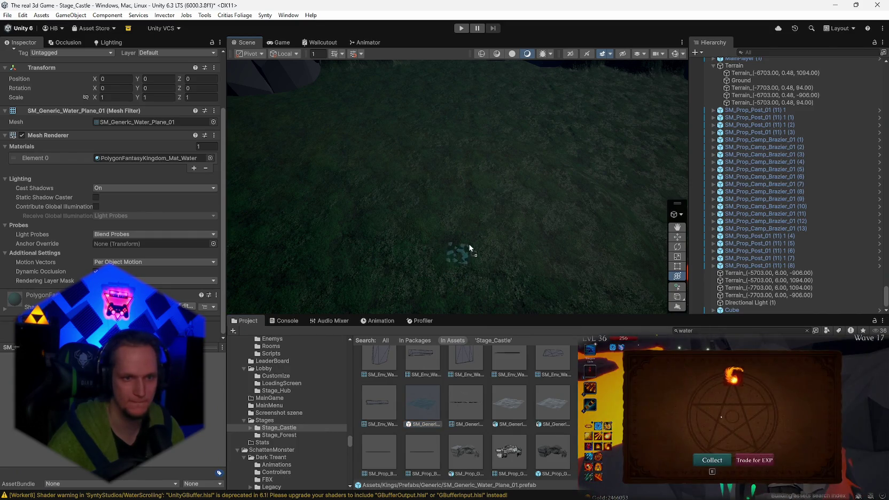
pyautogui.moveTo(469, 249)
pyautogui.mouseDown()
pyautogui.moveTo(469, 225)
pyautogui.moveTo(544, 206)
pyautogui.mouseUp()
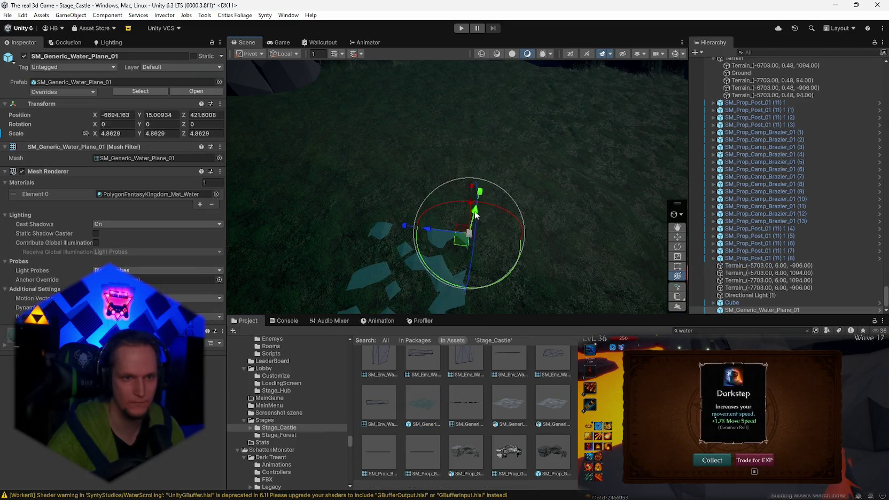
pyautogui.scroll(3, 475, 215)
pyautogui.click(605, 178)
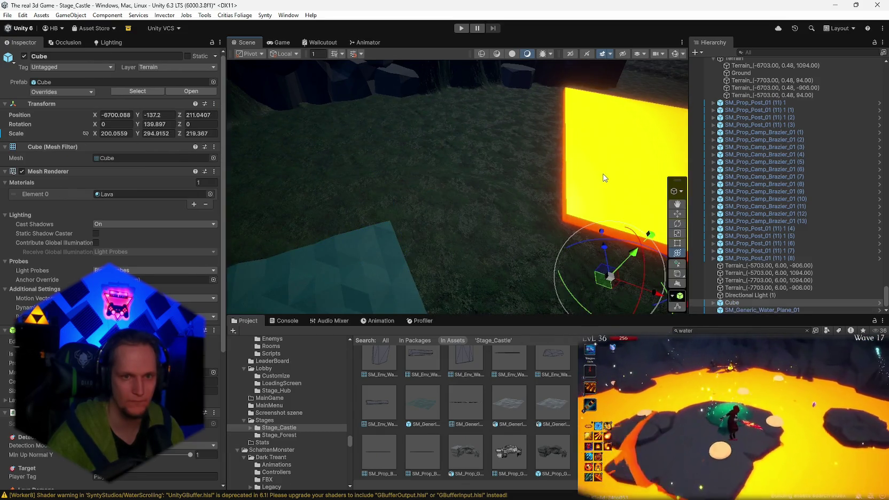
# Apply the Lava material to the water plane and delete the lava Cube.
pyautogui.moveTo(109, 196)
pyautogui.mouseDown()
pyautogui.moveTo(517, 214)
pyautogui.moveTo(400, 269)
pyautogui.mouseUp()
pyautogui.press('f')
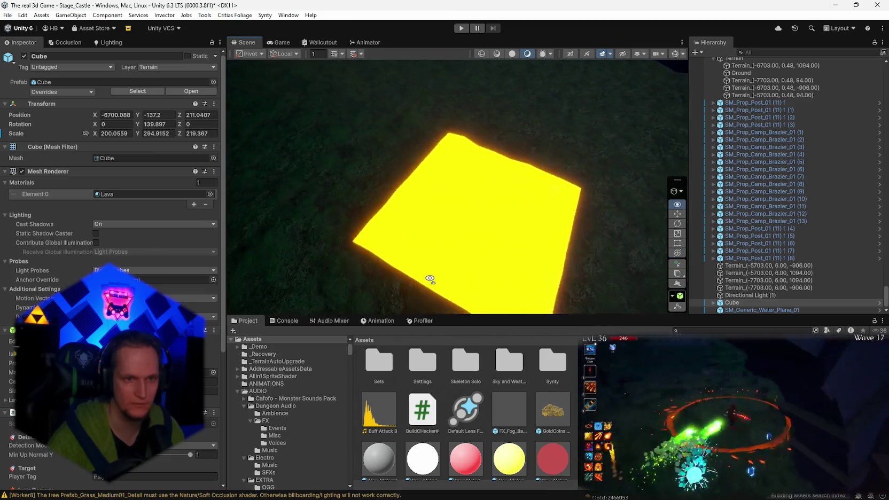
pyautogui.moveTo(683, 194)
pyautogui.mouseDown()
pyautogui.moveTo(690, 179)
pyautogui.moveTo(526, 193)
pyautogui.moveTo(620, 201)
pyautogui.moveTo(551, 214)
pyautogui.moveTo(573, 214)
pyautogui.mouseUp()
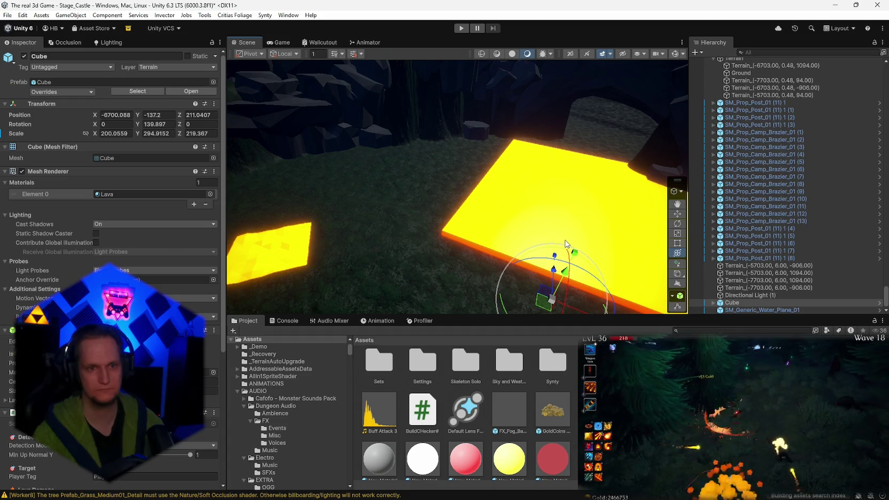
pyautogui.click(713, 302)
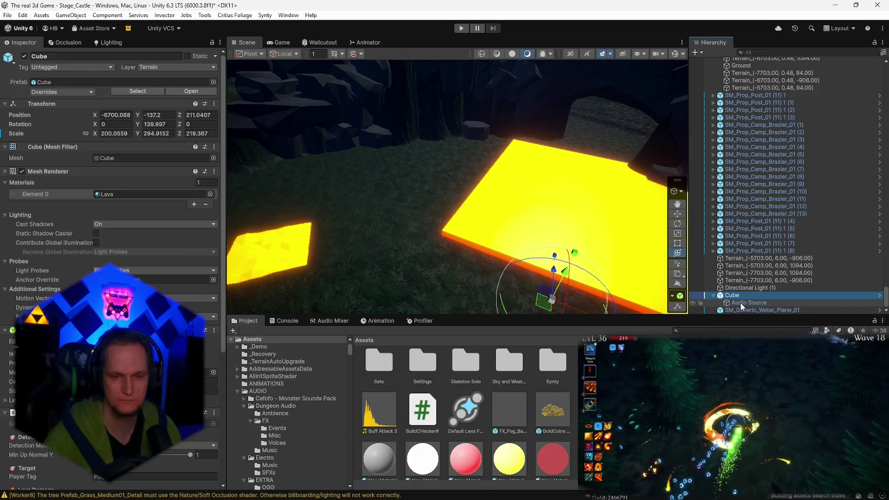
pyautogui.click(741, 303)
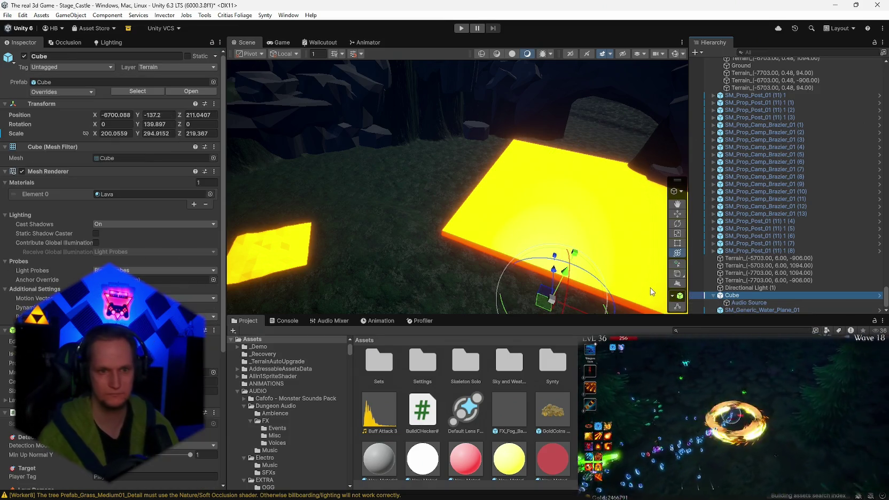
pyautogui.press('Delete')
pyautogui.scroll(-3, 592, 221)
# Enlarge the water plane to scale 24.54257 and lower it to Y 30.8.
pyautogui.click(369, 202)
pyautogui.press('f')
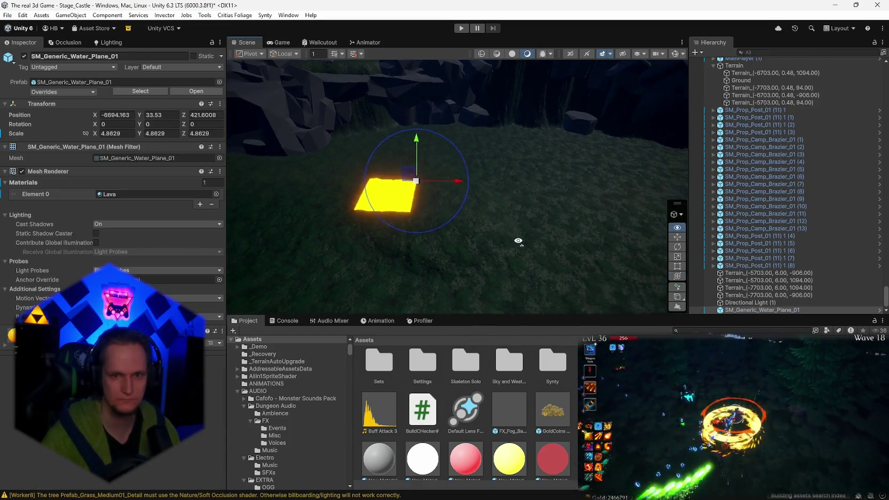
pyautogui.moveTo(457, 210); pyautogui.dragTo(571, 191)
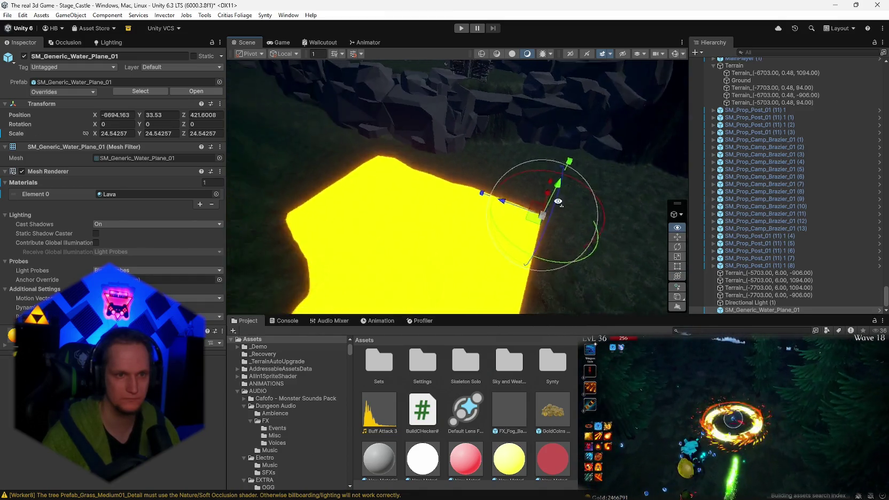
pyautogui.moveTo(535, 216)
pyautogui.mouseDown()
pyautogui.moveTo(526, 226)
pyautogui.moveTo(519, 217)
pyautogui.moveTo(476, 219)
pyautogui.moveTo(435, 231)
pyautogui.moveTo(435, 175)
pyautogui.mouseUp()
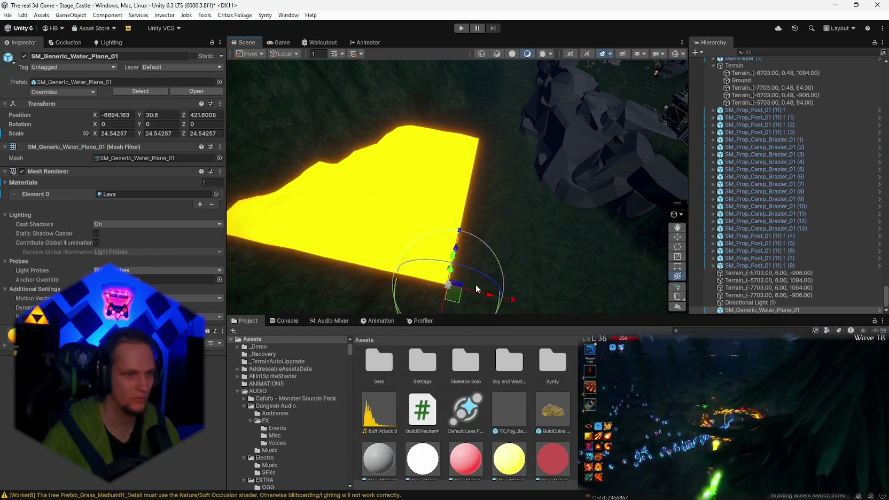
pyautogui.moveTo(500, 261)
pyautogui.mouseDown()
pyautogui.moveTo(535, 257)
pyautogui.moveTo(516, 225)
pyautogui.moveTo(569, 175)
pyautogui.moveTo(614, 153)
pyautogui.moveTo(526, 212)
pyautogui.moveTo(559, 216)
pyautogui.moveTo(588, 192)
pyautogui.mouseUp()
pyautogui.scroll(-10, 753, 139)
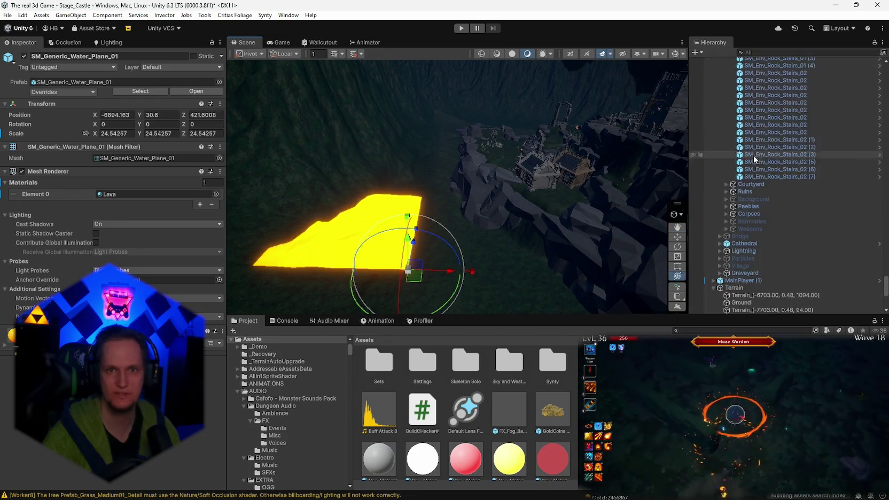
pyautogui.moveTo(882, 279)
pyautogui.mouseDown()
pyautogui.moveTo(844, 149)
pyautogui.moveTo(786, 85)
pyautogui.mouseUp()
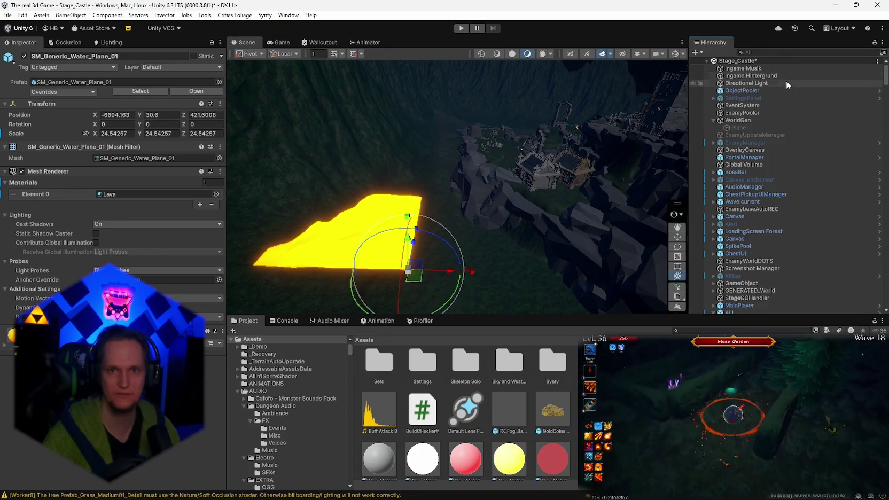
pyautogui.click(742, 83)
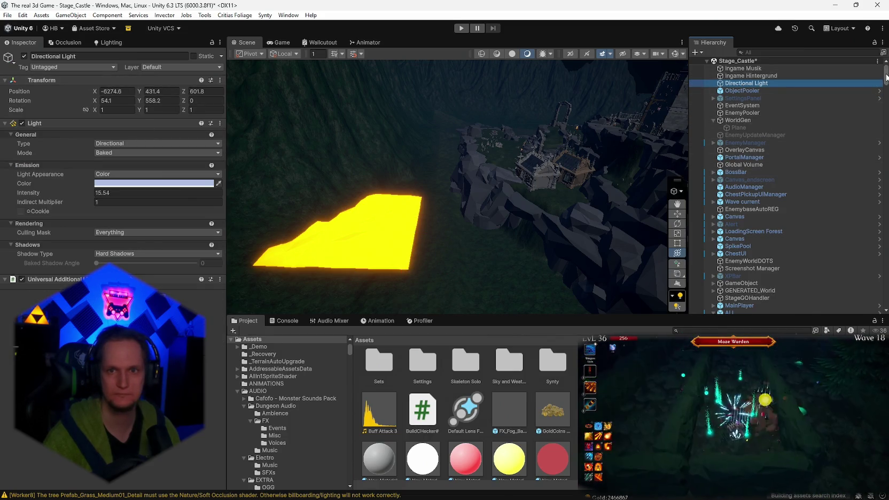
pyautogui.moveTo(886, 78); pyautogui.dragTo(852, 323)
pyautogui.click(748, 303)
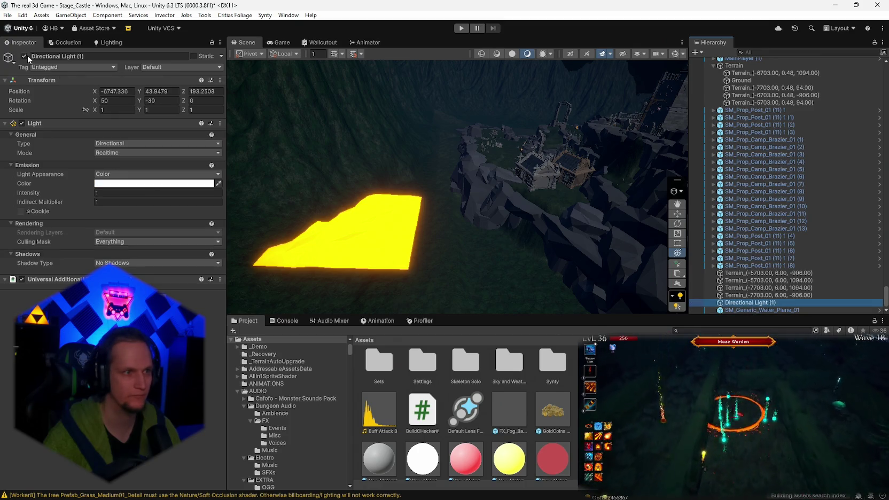
pyautogui.click(24, 56)
pyautogui.moveTo(395, 224)
pyautogui.mouseDown()
pyautogui.moveTo(455, 208)
pyautogui.moveTo(587, 240)
pyautogui.moveTo(526, 264)
pyautogui.moveTo(632, 227)
pyautogui.moveTo(483, 223)
pyautogui.moveTo(665, 274)
pyautogui.mouseUp()
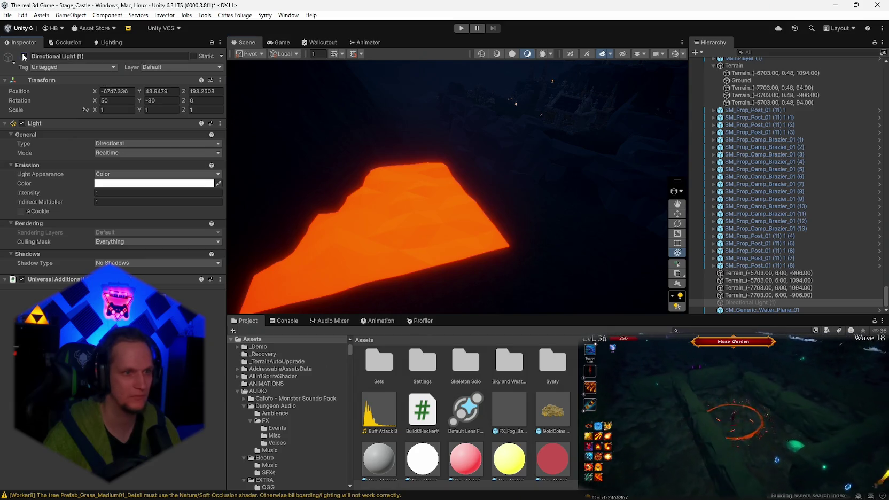
pyautogui.click(24, 56)
pyautogui.moveTo(534, 224); pyautogui.dragTo(539, 267)
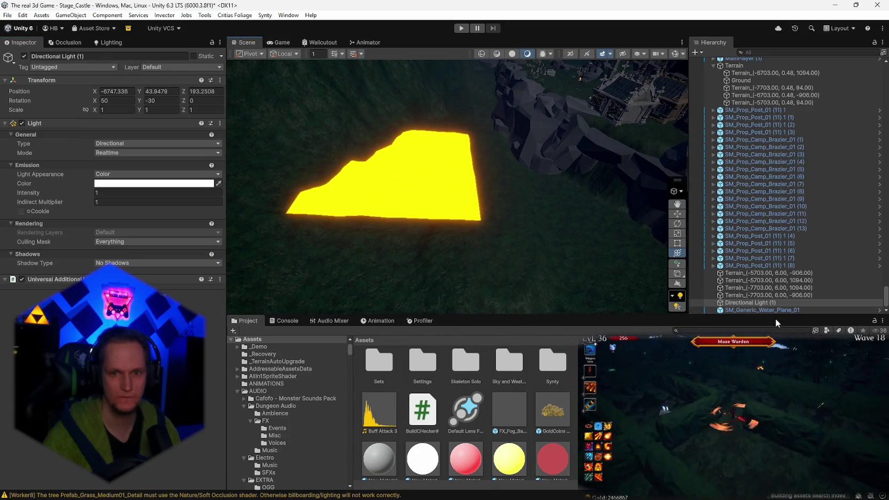
# Select SM_Generic_Water_Plane_01 and scale the lava plane up to 54.04028.
pyautogui.click(751, 309)
pyautogui.moveTo(488, 222)
pyautogui.mouseDown()
pyautogui.moveTo(508, 204)
pyautogui.moveTo(605, 293)
pyautogui.moveTo(499, 208)
pyautogui.moveTo(440, 140)
pyautogui.moveTo(519, 211)
pyautogui.moveTo(489, 218)
pyautogui.mouseUp()
pyautogui.keyDown('alt'); pyautogui.moveTo(494, 228); pyautogui.dragTo(498, 224); pyautogui.keyUp('alt')
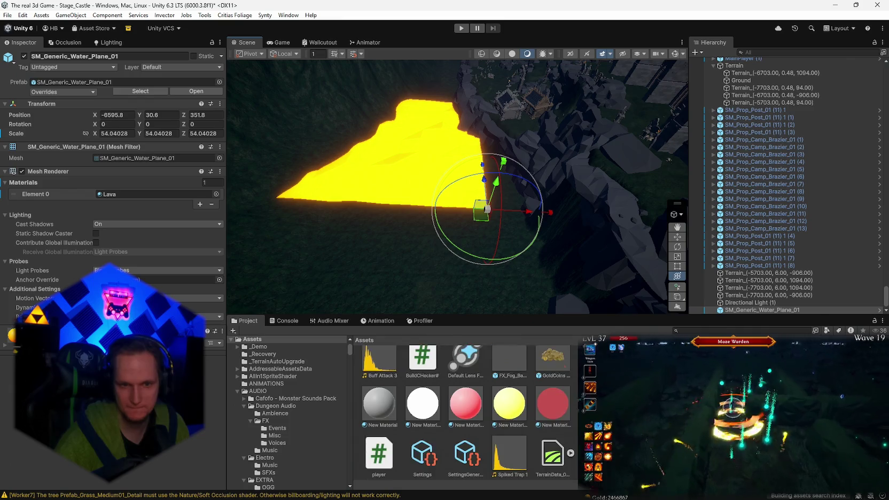
pyautogui.scroll(-1, 465, 406)
pyautogui.write('cliff')
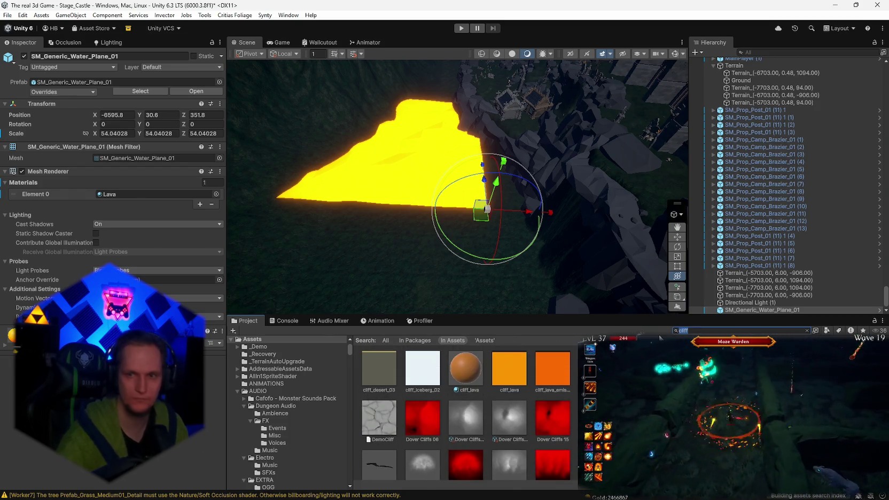
# Switch the Lava material's shader to Shader Graphs/SM_voidShader, giving a cracked lime-green surface.
pyautogui.press('BackSpace')
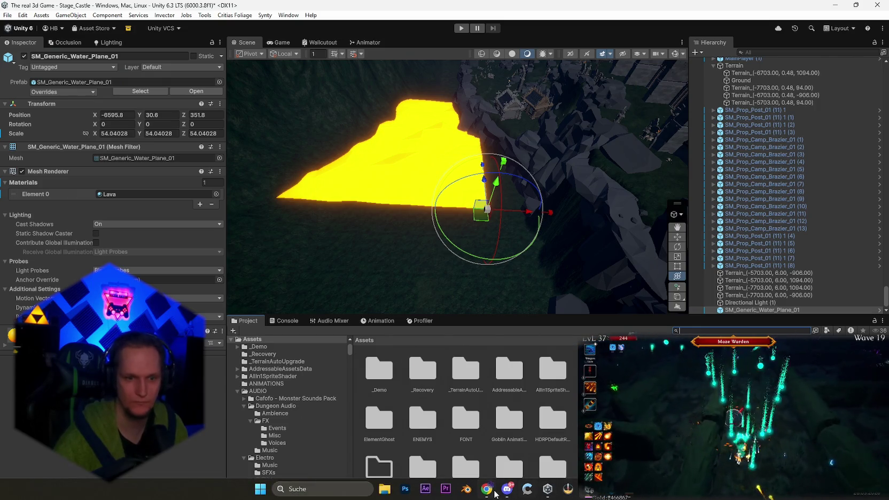
pyautogui.click(506, 489)
pyautogui.hotkey('alt', 'Tab')
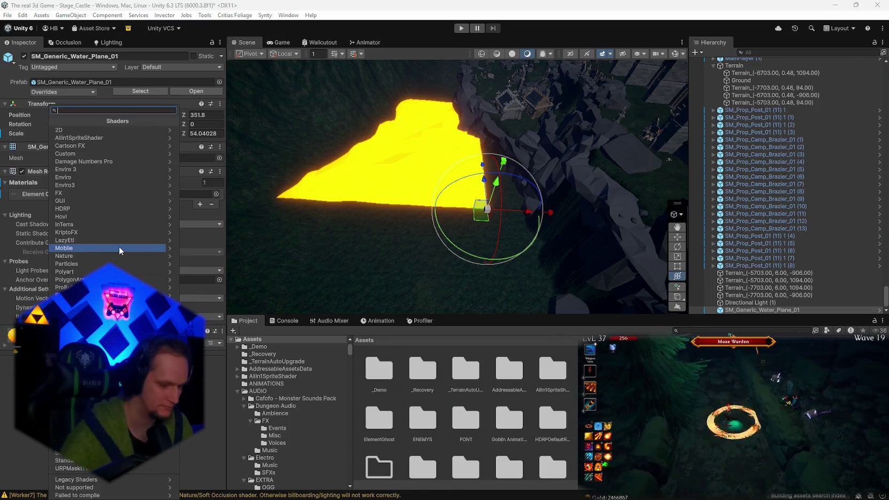
pyautogui.write('voi')
pyautogui.click(75, 130)
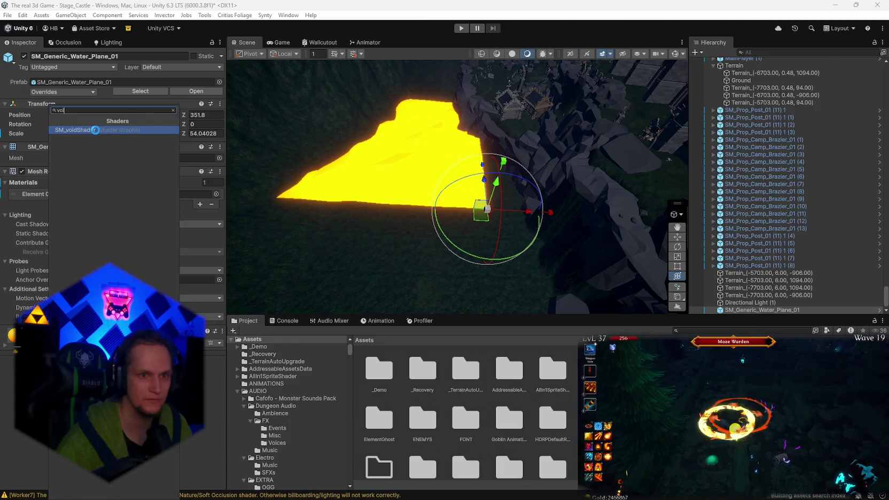
pyautogui.moveTo(406, 235)
pyautogui.mouseDown()
pyautogui.moveTo(424, 240)
pyautogui.moveTo(472, 206)
pyautogui.moveTo(486, 151)
pyautogui.moveTo(490, 175)
pyautogui.mouseUp()
# Set the Lava material's Color to orange so the plane glows orange.
pyautogui.scroll(-3, 160, 320)
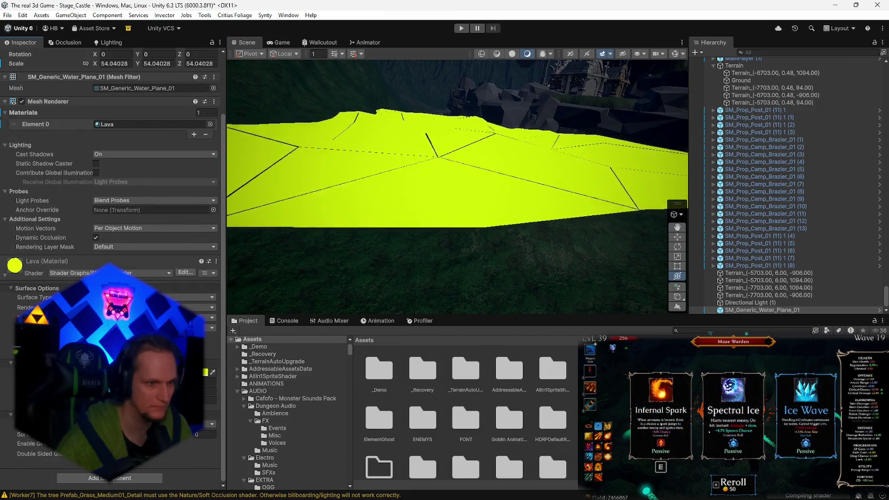
pyautogui.click(189, 368)
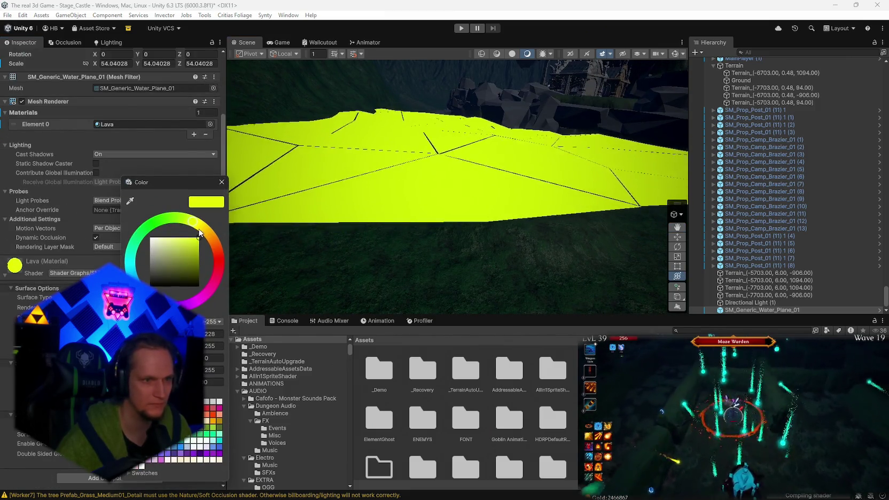
pyautogui.click(214, 237)
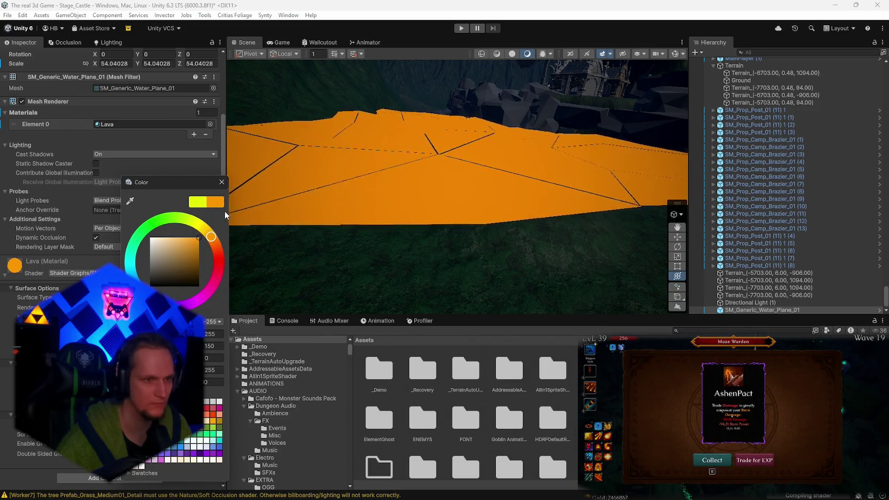
pyautogui.click(222, 182)
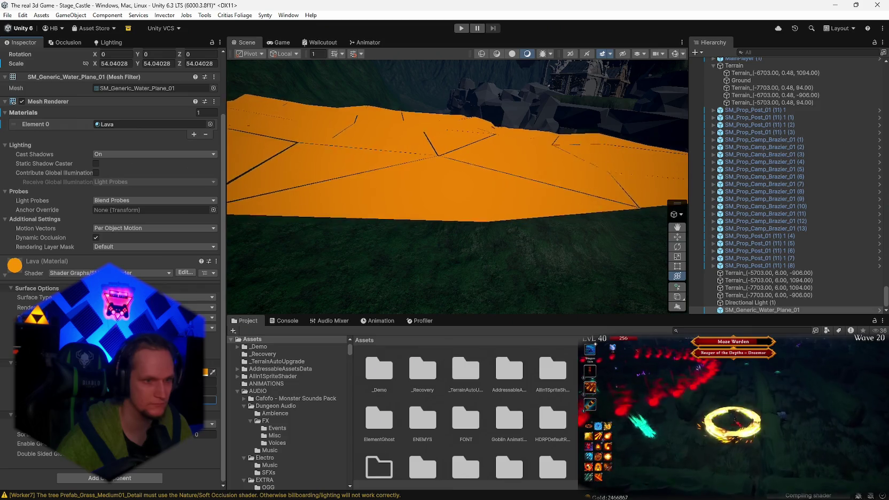
pyautogui.scroll(1, 107, 160)
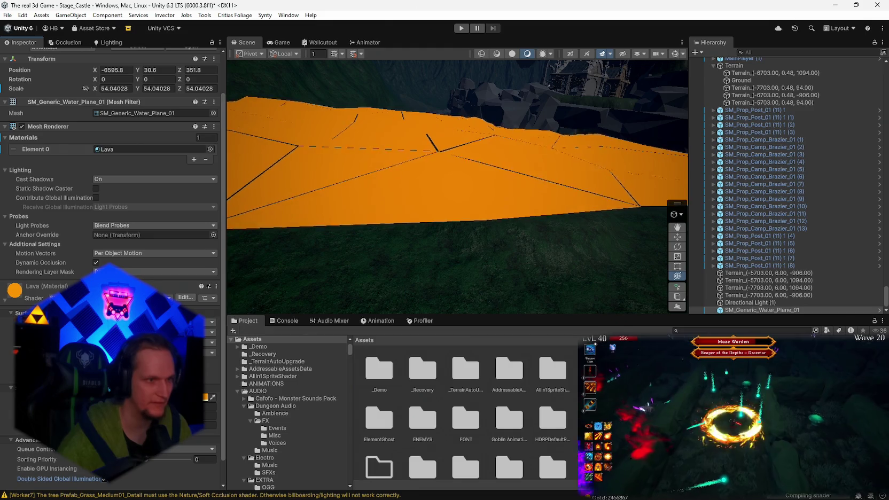
pyautogui.click(109, 149)
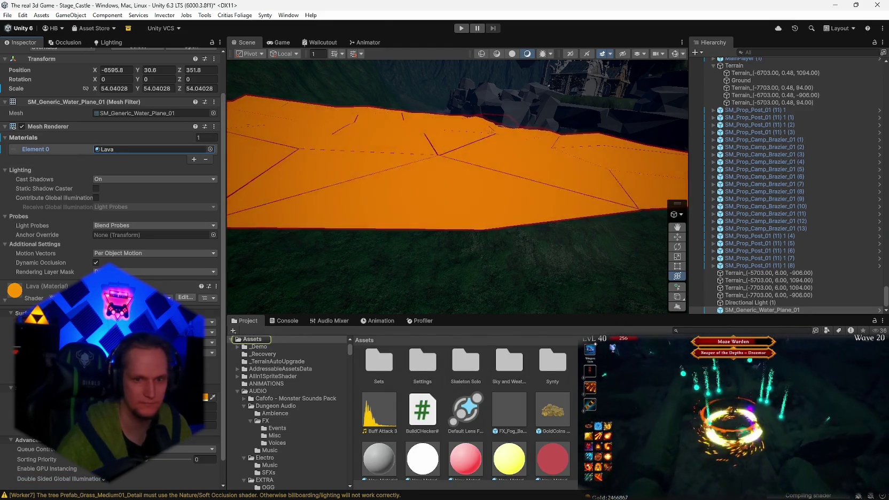
pyautogui.doubleClick(109, 150)
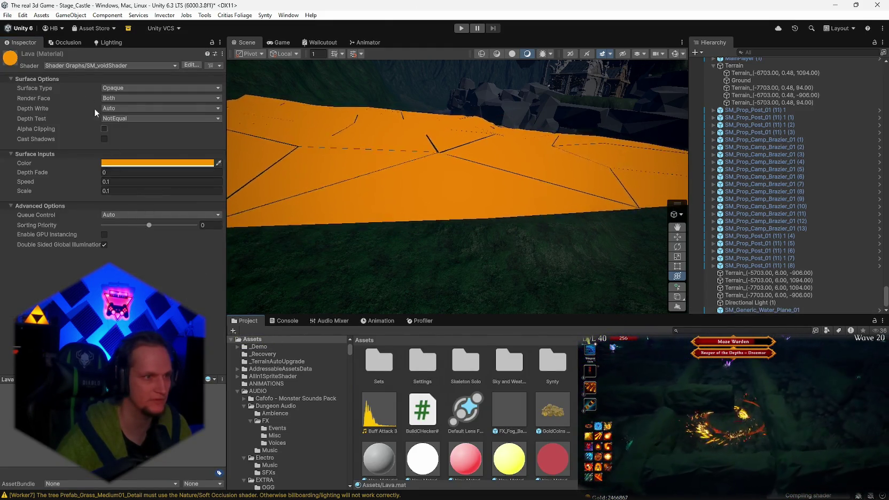
pyautogui.click(399, 189)
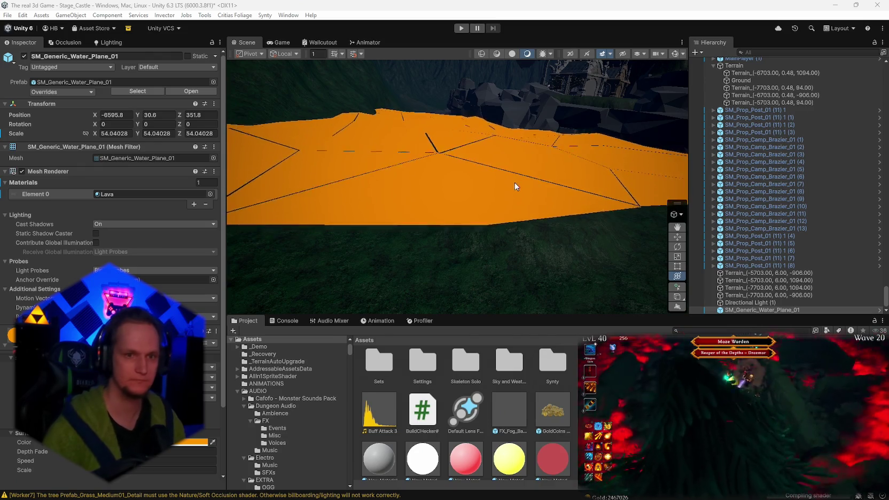
pyautogui.click(748, 311)
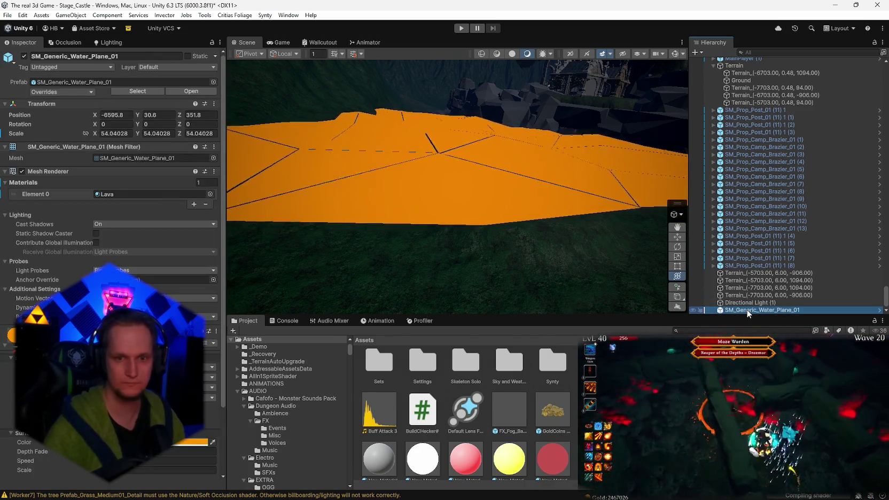
pyautogui.press('Up')
pyautogui.press('Down')
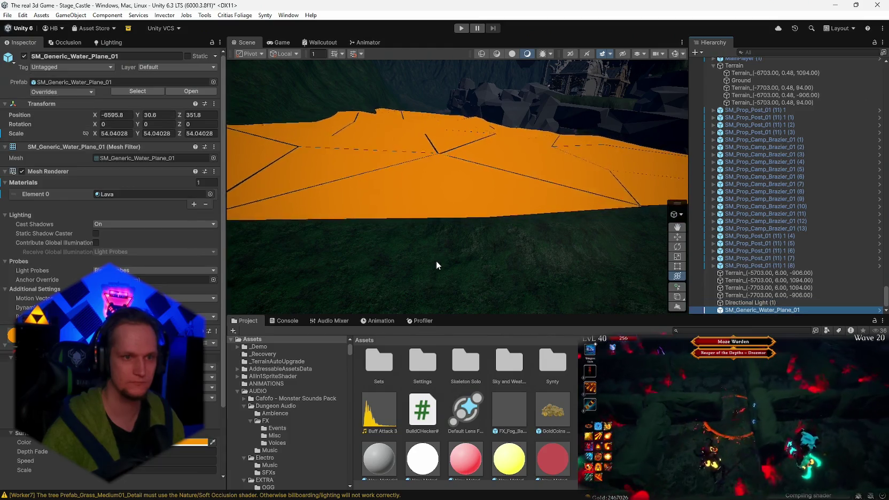
pyautogui.moveTo(436, 261)
pyautogui.keyDown('alt'); pyautogui.mouseDown()
pyautogui.moveTo(439, 238)
pyautogui.moveTo(501, 203)
pyautogui.moveTo(531, 211)
pyautogui.mouseUp(); pyautogui.keyUp('alt')
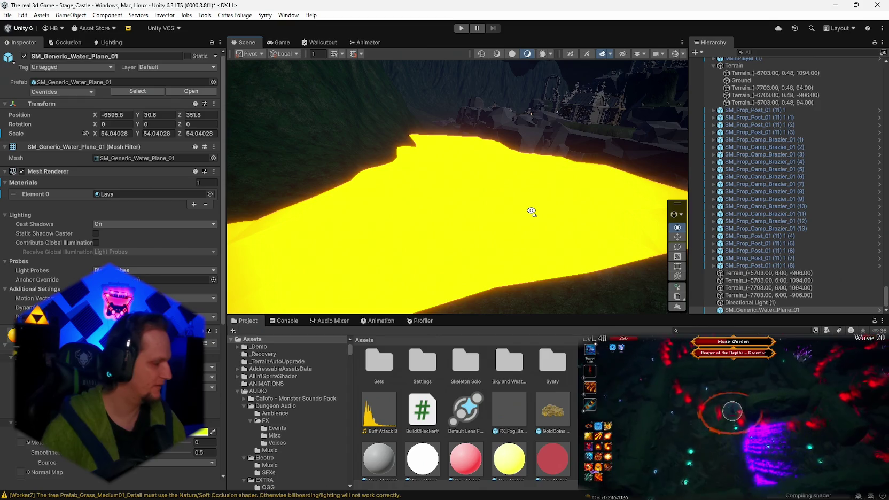
pyautogui.moveTo(532, 212)
pyautogui.keyDown('alt'); pyautogui.mouseDown()
pyautogui.moveTo(525, 220)
pyautogui.moveTo(556, 210)
pyautogui.moveTo(614, 214)
pyautogui.moveTo(605, 190)
pyautogui.mouseUp(); pyautogui.keyUp('alt')
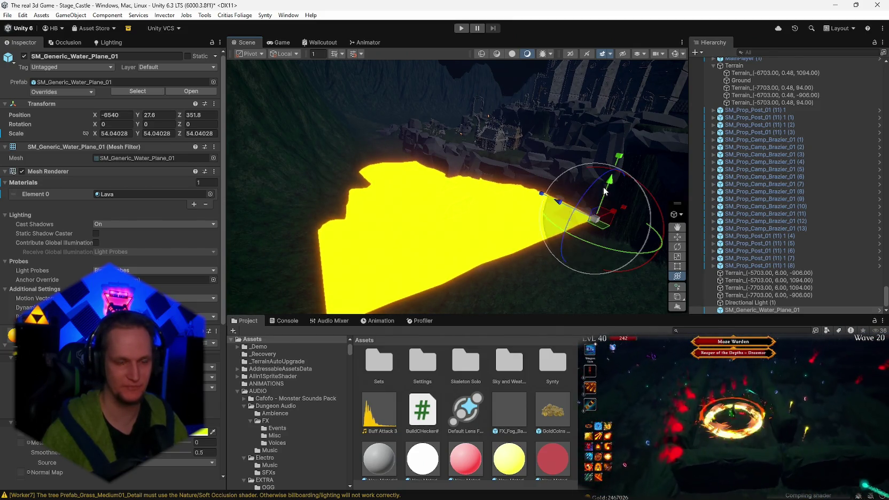
# Deactivate Directional Light (1) to darken the scene.
pyautogui.click(750, 303)
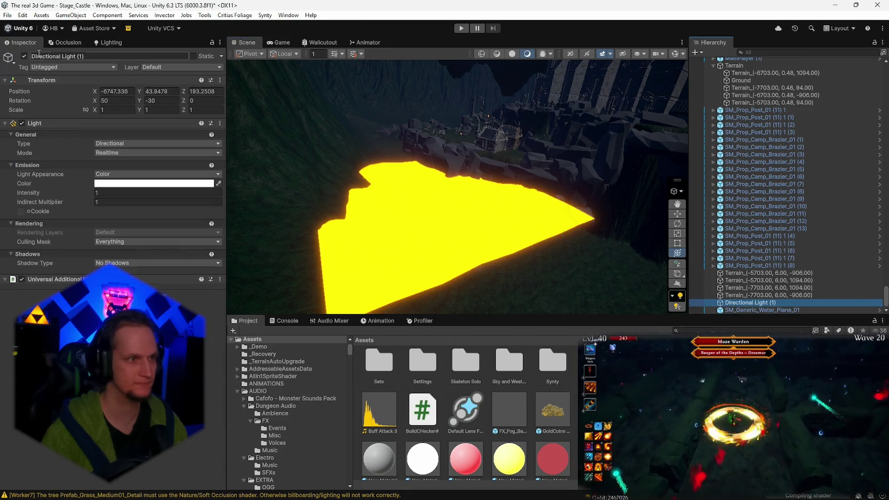
pyautogui.hotkey('alt', 'shift', 'a')
pyautogui.moveTo(318, 172)
pyautogui.mouseDown()
pyautogui.moveTo(466, 230)
pyautogui.moveTo(512, 230)
pyautogui.moveTo(533, 258)
pyautogui.mouseUp()
# Duplicate the lava plane and move the copy along Z to 83.8.
pyautogui.click(529, 220)
pyautogui.moveTo(530, 221)
pyautogui.mouseDown()
pyautogui.moveTo(559, 223)
pyautogui.moveTo(509, 183)
pyautogui.mouseUp()
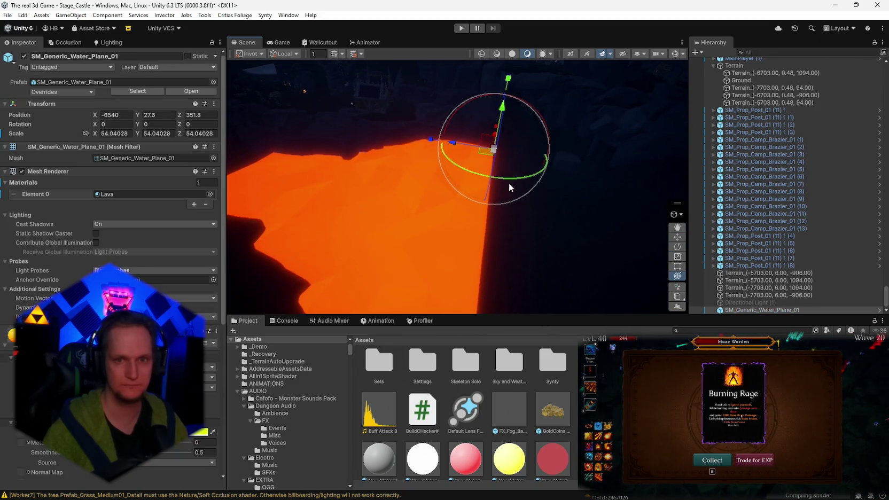
pyautogui.hotkey('ctrl', 'd')
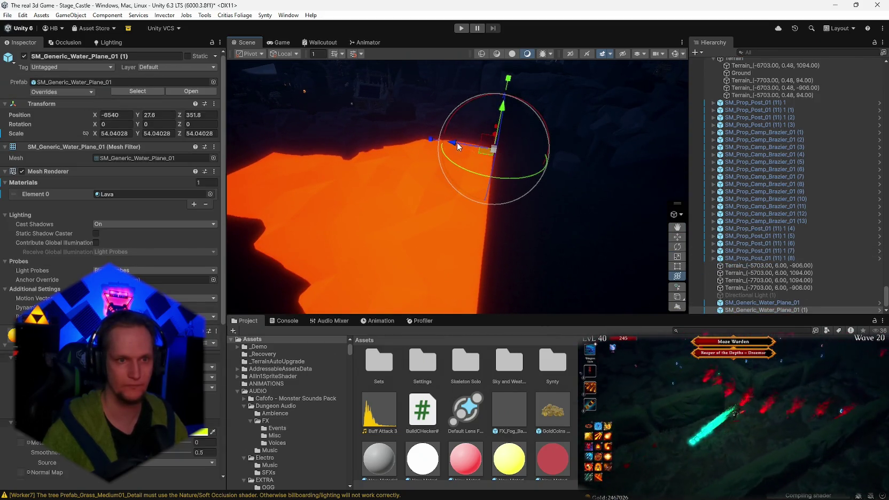
pyautogui.moveTo(457, 142)
pyautogui.mouseDown()
pyautogui.moveTo(655, 175)
pyautogui.moveTo(539, 223)
pyautogui.moveTo(606, 224)
pyautogui.moveTo(503, 110)
pyautogui.moveTo(480, 104)
pyautogui.moveTo(629, 176)
pyautogui.moveTo(538, 163)
pyautogui.moveTo(512, 169)
pyautogui.mouseUp()
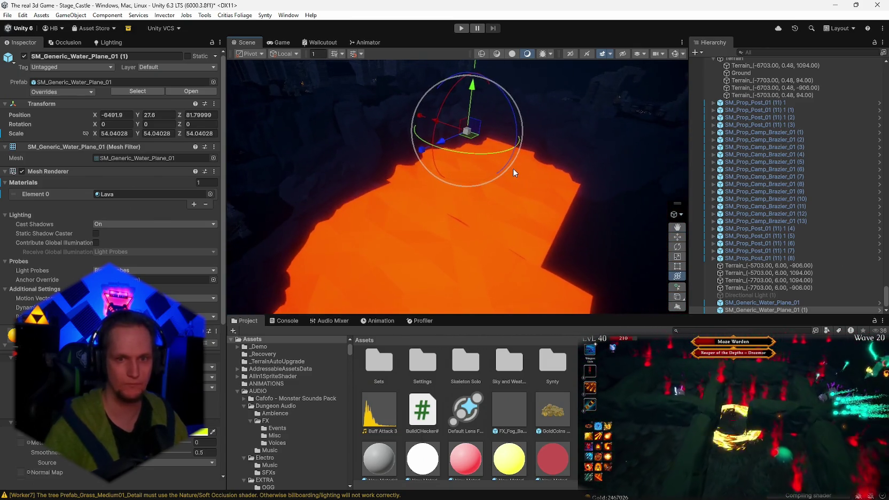
pyautogui.click(513, 168)
# Scale the original lava plane to about 92.25 and duplicate it along Z to -219.9.
pyautogui.click(764, 306)
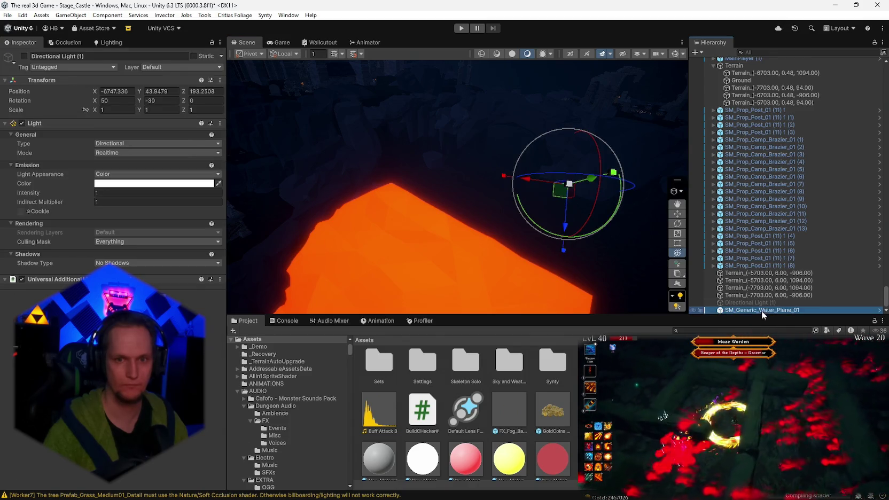
pyautogui.doubleClick(761, 311)
pyautogui.moveTo(460, 159)
pyautogui.mouseDown()
pyautogui.moveTo(494, 158)
pyautogui.moveTo(448, 172)
pyautogui.moveTo(331, 170)
pyautogui.moveTo(487, 175)
pyautogui.moveTo(427, 175)
pyautogui.moveTo(582, 151)
pyautogui.moveTo(364, 163)
pyautogui.moveTo(406, 168)
pyautogui.mouseUp()
pyautogui.hotkey('ctrl', 'd')
pyautogui.moveTo(481, 184)
pyautogui.mouseDown()
pyautogui.moveTo(522, 221)
pyautogui.moveTo(648, 283)
pyautogui.mouseUp()
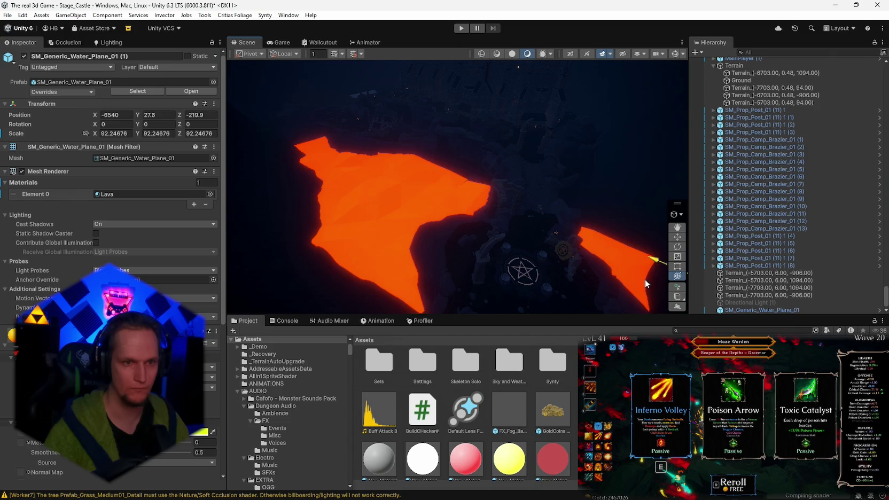
# Make two more lava plane copies, moving one along X to -5613.7.
pyautogui.moveTo(643, 280)
pyautogui.mouseDown()
pyautogui.moveTo(468, 215)
pyautogui.moveTo(460, 224)
pyautogui.moveTo(633, 181)
pyautogui.moveTo(546, 184)
pyautogui.moveTo(338, 253)
pyautogui.moveTo(457, 283)
pyautogui.moveTo(559, 343)
pyautogui.moveTo(535, 329)
pyautogui.mouseUp()
pyautogui.hotkey('ctrl', 'd')
pyautogui.moveTo(473, 264)
pyautogui.mouseDown()
pyautogui.moveTo(615, 260)
pyautogui.moveTo(526, 222)
pyautogui.moveTo(502, 242)
pyautogui.moveTo(358, 263)
pyautogui.moveTo(435, 239)
pyautogui.mouseUp()
pyautogui.hotkey('ctrl', 'd')
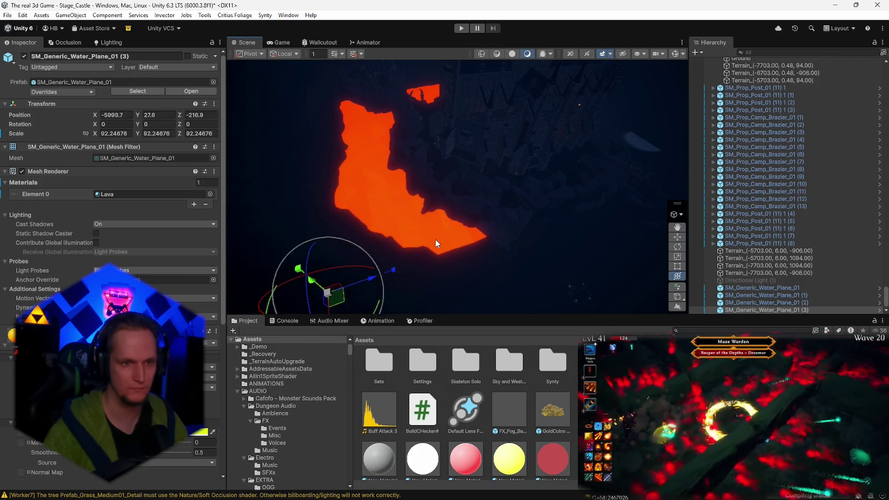
pyautogui.press('f')
pyautogui.moveTo(388, 199); pyautogui.dragTo(267, 342)
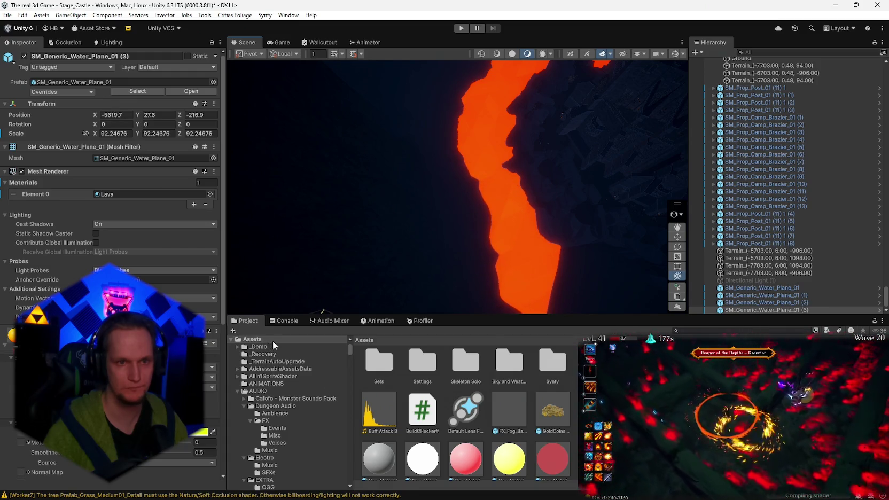
pyautogui.moveTo(289, 299)
pyautogui.mouseDown()
pyautogui.moveTo(621, 238)
pyautogui.moveTo(655, 212)
pyautogui.moveTo(502, 234)
pyautogui.moveTo(683, 199)
pyautogui.moveTo(307, 192)
pyautogui.moveTo(397, 150)
pyautogui.moveTo(405, 270)
pyautogui.mouseUp()
# Add further lava plane copies, sliding the newest along Z to -57.
pyautogui.hotkey('ctrl', 'd')
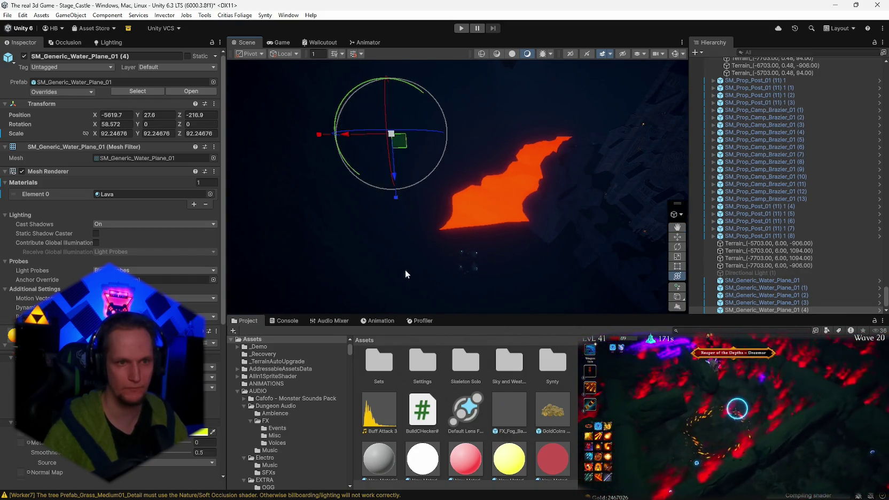
pyautogui.moveTo(416, 213)
pyautogui.mouseDown()
pyautogui.moveTo(482, 218)
pyautogui.moveTo(322, 183)
pyautogui.moveTo(445, 293)
pyautogui.moveTo(400, 262)
pyautogui.moveTo(691, 275)
pyautogui.moveTo(723, 253)
pyautogui.moveTo(691, 267)
pyautogui.moveTo(483, 266)
pyautogui.moveTo(391, 242)
pyautogui.moveTo(419, 217)
pyautogui.mouseUp()
pyautogui.hotkey('ctrl', 'z')
pyautogui.hotkey('ctrl', 'd')
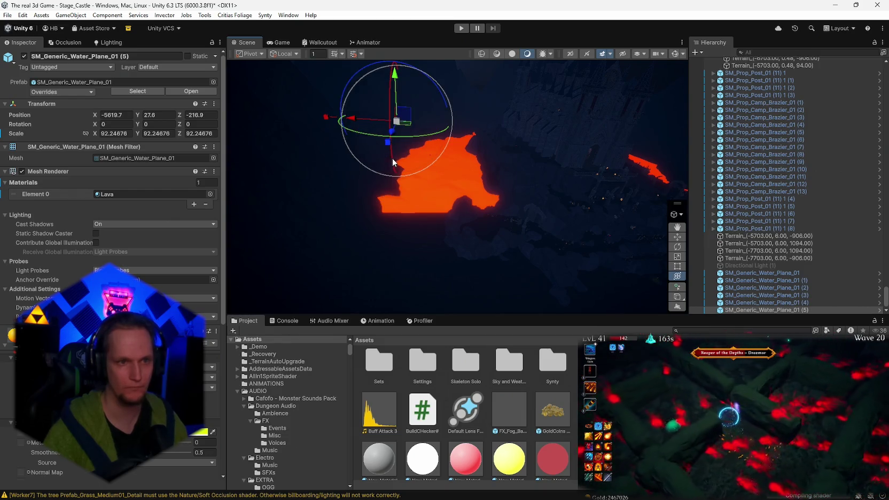
pyautogui.moveTo(388, 142)
pyautogui.mouseDown()
pyautogui.moveTo(356, 244)
pyautogui.moveTo(357, 235)
pyautogui.mouseUp()
pyautogui.moveTo(527, 240)
pyautogui.mouseDown()
pyautogui.moveTo(642, 256)
pyautogui.moveTo(639, 248)
pyautogui.moveTo(553, 250)
pyautogui.moveTo(567, 230)
pyautogui.moveTo(591, 227)
pyautogui.moveTo(570, 222)
pyautogui.moveTo(634, 224)
pyautogui.moveTo(437, 220)
pyautogui.moveTo(458, 244)
pyautogui.moveTo(449, 239)
pyautogui.moveTo(576, 197)
pyautogui.moveTo(606, 200)
pyautogui.moveTo(430, 174)
pyautogui.mouseUp()
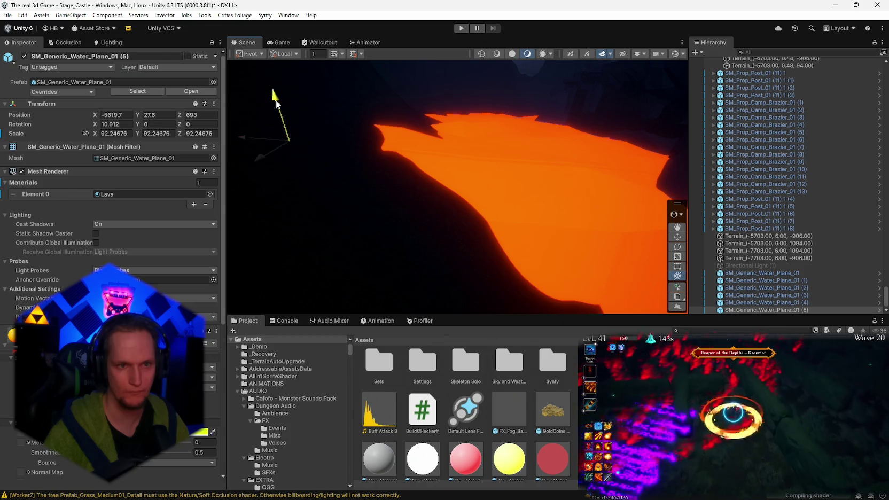
# Switch the Scene view to flat unlit shading and shift a plane to Y 32.6, X -5678.4.
pyautogui.moveTo(276, 100)
pyautogui.mouseDown()
pyautogui.moveTo(276, 91)
pyautogui.moveTo(703, 201)
pyautogui.moveTo(536, 78)
pyautogui.mouseUp()
pyautogui.click(512, 53)
pyautogui.moveTo(480, 133)
pyautogui.mouseDown()
pyautogui.moveTo(502, 133)
pyautogui.moveTo(400, 145)
pyautogui.moveTo(345, 180)
pyautogui.mouseUp()
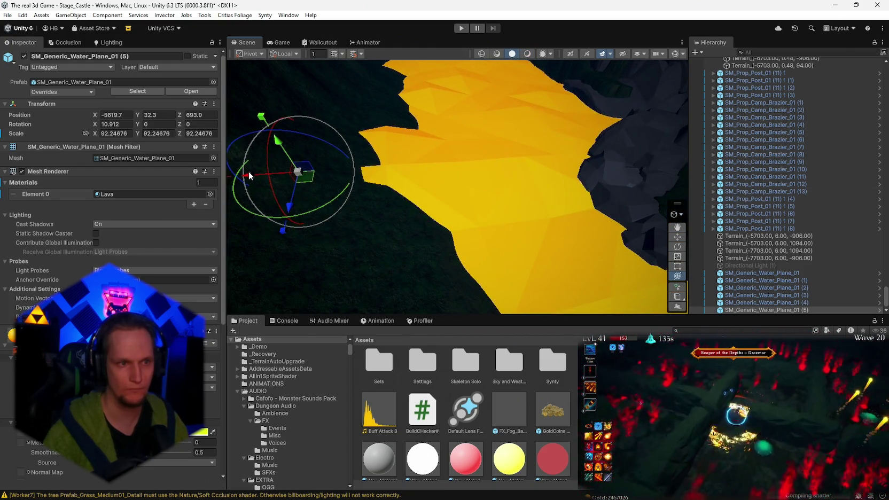
pyautogui.moveTo(249, 171)
pyautogui.mouseDown()
pyautogui.moveTo(357, 171)
pyautogui.moveTo(386, 160)
pyautogui.moveTo(383, 142)
pyautogui.moveTo(525, 171)
pyautogui.moveTo(544, 200)
pyautogui.moveTo(525, 142)
pyautogui.moveTo(490, 128)
pyautogui.moveTo(541, 155)
pyautogui.moveTo(590, 162)
pyautogui.mouseUp()
pyautogui.click(591, 162)
# Select all five lava planes and lower them together to about Y 19.2.
pyautogui.scroll(-10, 510, 156)
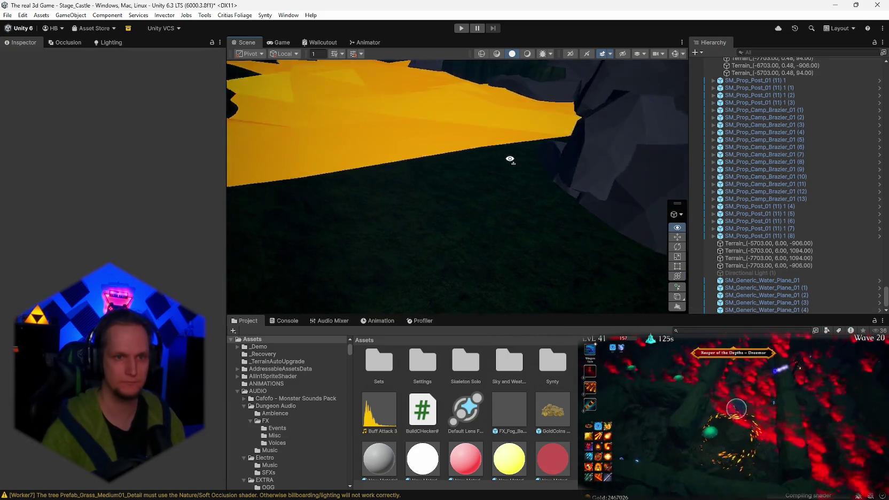
pyautogui.click(753, 280)
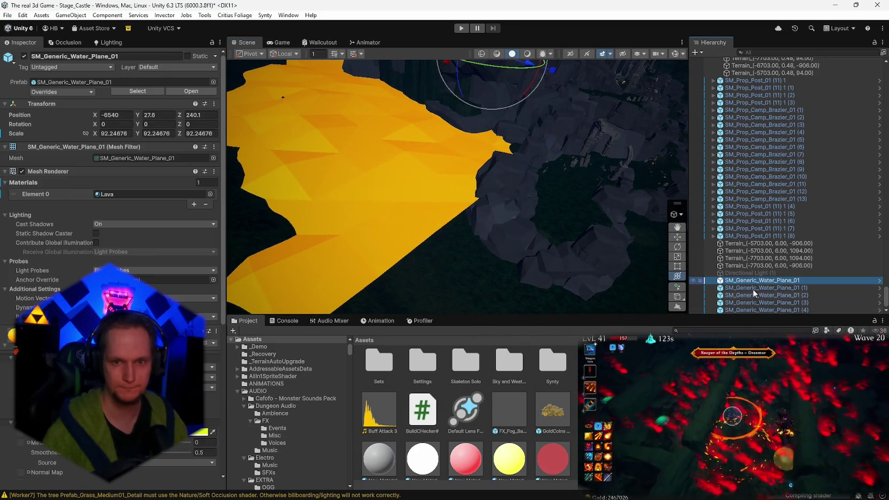
pyautogui.keyDown('shift'); pyautogui.click(746, 309); pyautogui.keyUp('shift')
pyautogui.press('f')
pyautogui.moveTo(278, 133); pyautogui.dragTo(281, 138)
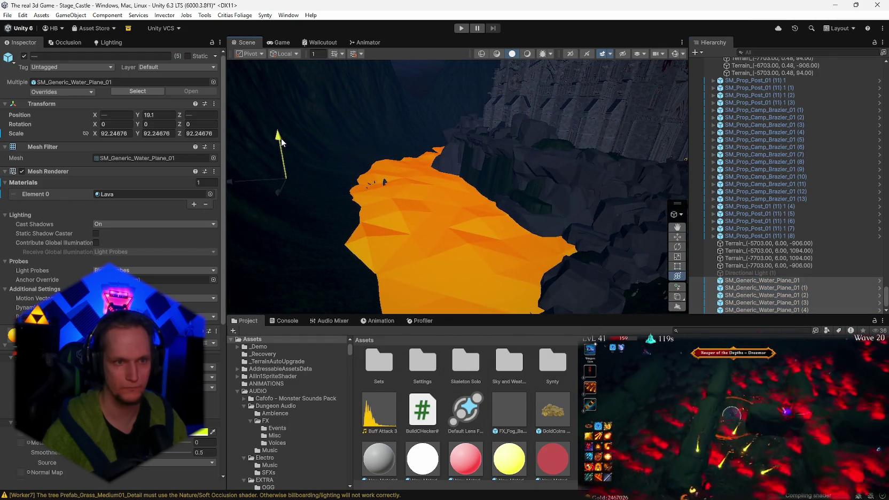
pyautogui.press('e')
pyautogui.moveTo(496, 174)
pyautogui.mouseDown()
pyautogui.moveTo(629, 255)
pyautogui.moveTo(446, 253)
pyautogui.moveTo(391, 242)
pyautogui.moveTo(481, 232)
pyautogui.moveTo(459, 178)
pyautogui.moveTo(598, 199)
pyautogui.moveTo(561, 203)
pyautogui.mouseUp()
pyautogui.click(459, 178)
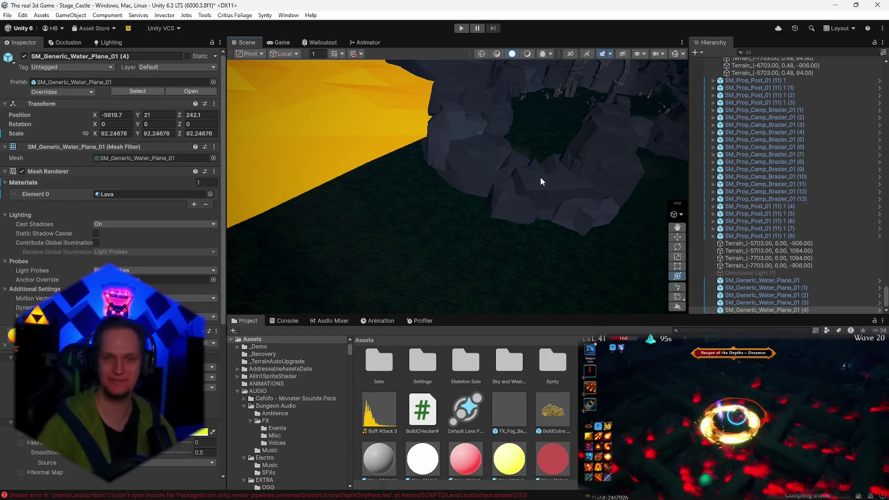
# Select lava plane (4), try rotating it, and undo the rotation.
pyautogui.moveTo(428, 243)
pyautogui.mouseDown()
pyautogui.moveTo(399, 216)
pyautogui.moveTo(386, 218)
pyautogui.mouseUp()
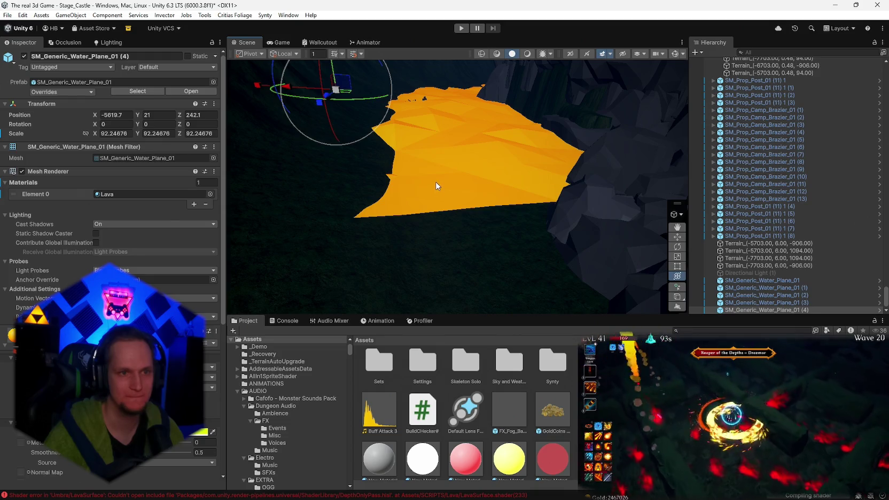
pyautogui.click(436, 185)
pyautogui.click(456, 182)
pyautogui.click(454, 182)
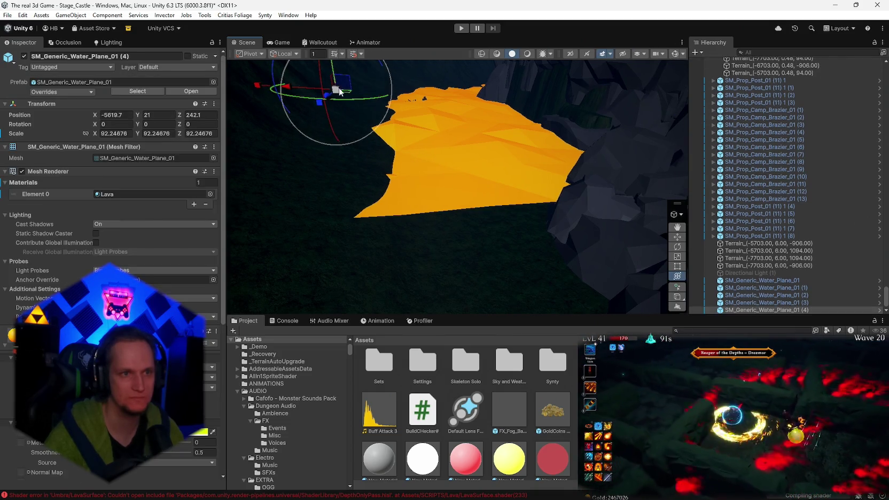
pyautogui.moveTo(329, 96)
pyautogui.mouseDown()
pyautogui.moveTo(436, 150)
pyautogui.moveTo(444, 168)
pyautogui.moveTo(490, 185)
pyautogui.moveTo(484, 179)
pyautogui.mouseUp()
pyautogui.hotkey('ctrl', 'z')
# Duplicate a test copy, move it along Z to 701.5, then delete it.
pyautogui.hotkey('ctrl', 'd')
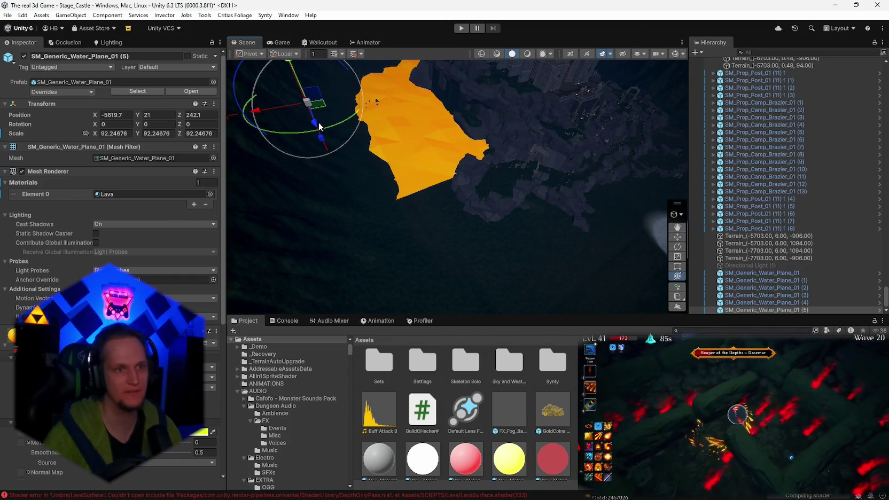
pyautogui.moveTo(317, 125)
pyautogui.mouseDown()
pyautogui.moveTo(361, 235)
pyautogui.moveTo(394, 245)
pyautogui.moveTo(389, 236)
pyautogui.moveTo(581, 231)
pyautogui.moveTo(441, 194)
pyautogui.moveTo(434, 166)
pyautogui.moveTo(462, 149)
pyautogui.moveTo(367, 144)
pyautogui.moveTo(391, 147)
pyautogui.moveTo(398, 160)
pyautogui.mouseUp()
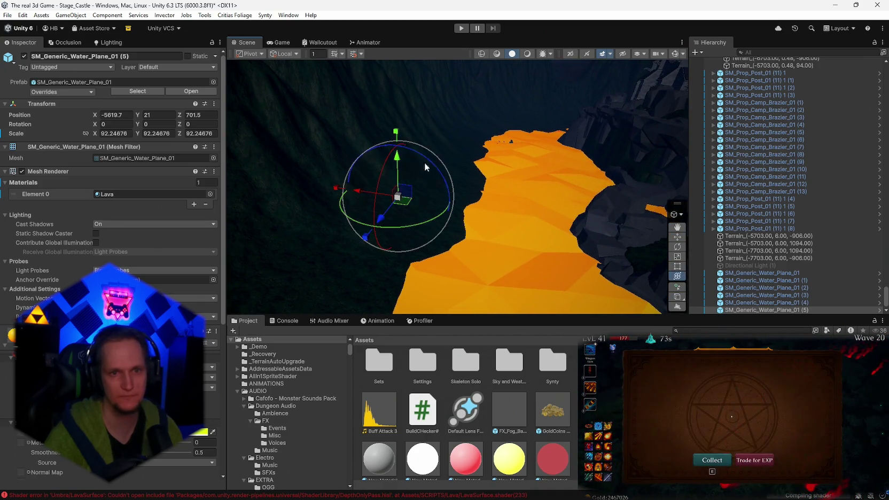
pyautogui.press('Delete')
pyautogui.moveTo(553, 158)
pyautogui.keyDown('alt'); pyautogui.mouseDown()
pyautogui.moveTo(808, 183)
pyautogui.moveTo(773, 190)
pyautogui.moveTo(716, 176)
pyautogui.moveTo(606, 150)
pyautogui.moveTo(578, 129)
pyautogui.moveTo(566, 155)
pyautogui.moveTo(586, 175)
pyautogui.moveTo(563, 195)
pyautogui.moveTo(543, 260)
pyautogui.mouseUp(); pyautogui.keyUp('alt')
# Select SM_Generic_Water_Plane_01 through (4) and lower them together to Y 18.8.
pyautogui.click(743, 281)
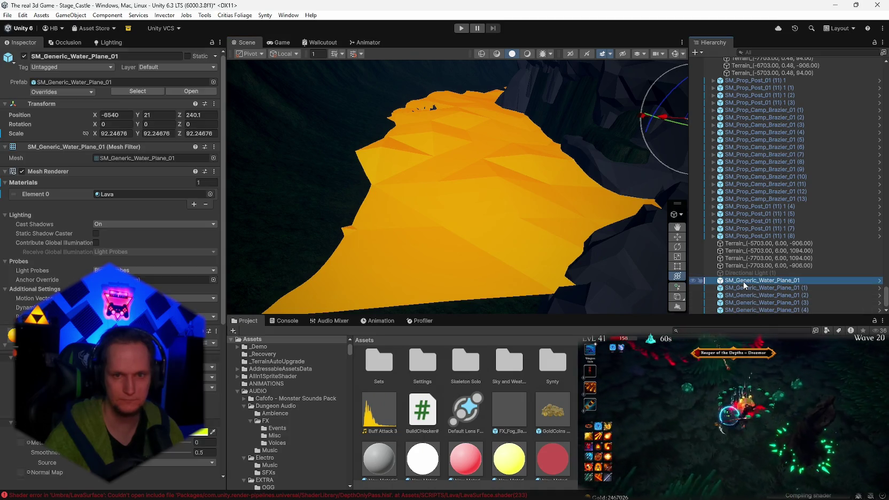
pyautogui.keyDown('shift'); pyautogui.click(753, 310); pyautogui.keyUp('shift')
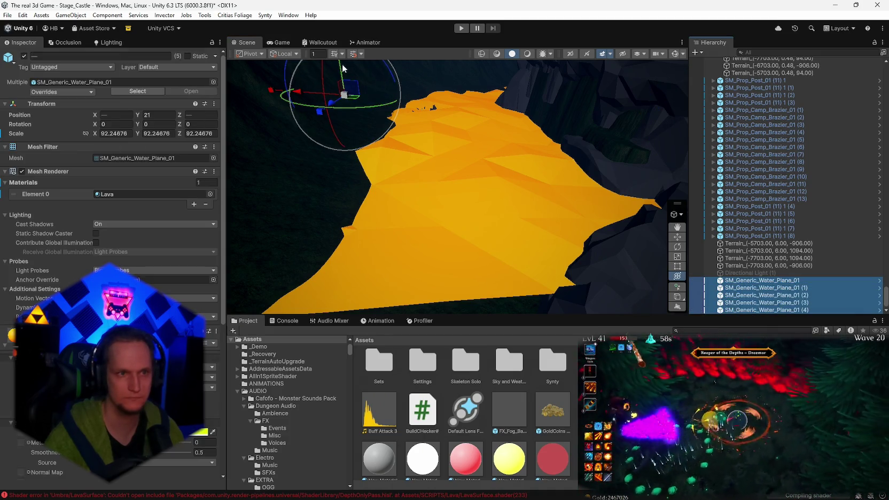
pyautogui.click(341, 68)
pyautogui.moveTo(340, 66); pyautogui.dragTo(338, 68)
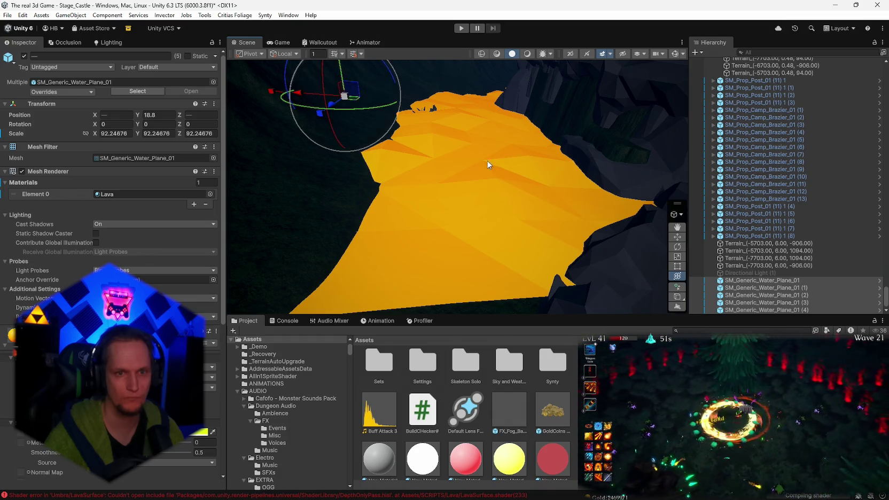
pyautogui.moveTo(487, 164)
pyautogui.mouseDown()
pyautogui.moveTo(779, 248)
pyautogui.moveTo(862, 208)
pyautogui.moveTo(610, 280)
pyautogui.moveTo(819, 285)
pyautogui.moveTo(570, 212)
pyautogui.moveTo(560, 222)
pyautogui.moveTo(541, 199)
pyautogui.moveTo(583, 242)
pyautogui.moveTo(664, 262)
pyautogui.moveTo(548, 248)
pyautogui.mouseUp()
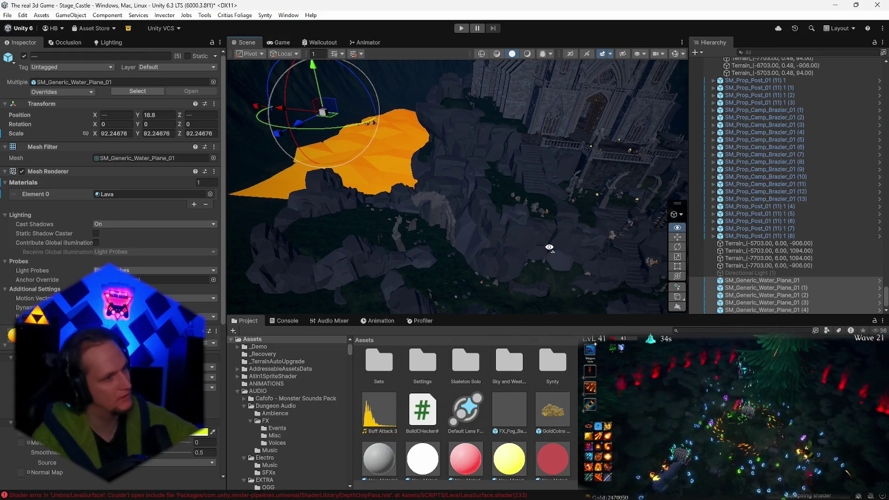
pyautogui.moveTo(550, 247); pyautogui.dragTo(598, 221)
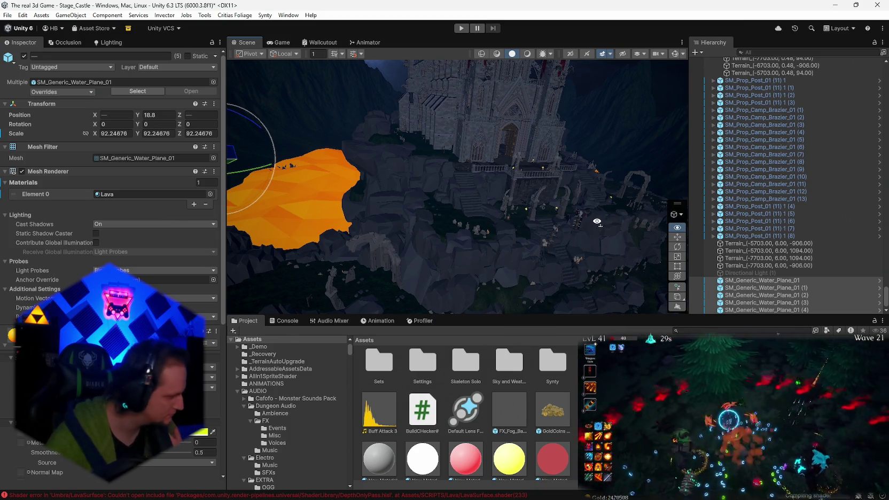
# Orbit the Scene view around the castle toward the lava and the dark cliff.
pyautogui.moveTo(597, 221)
pyautogui.mouseDown()
pyautogui.moveTo(501, 222)
pyautogui.moveTo(520, 209)
pyautogui.moveTo(510, 234)
pyautogui.moveTo(427, 264)
pyautogui.moveTo(482, 242)
pyautogui.moveTo(448, 135)
pyautogui.mouseUp()
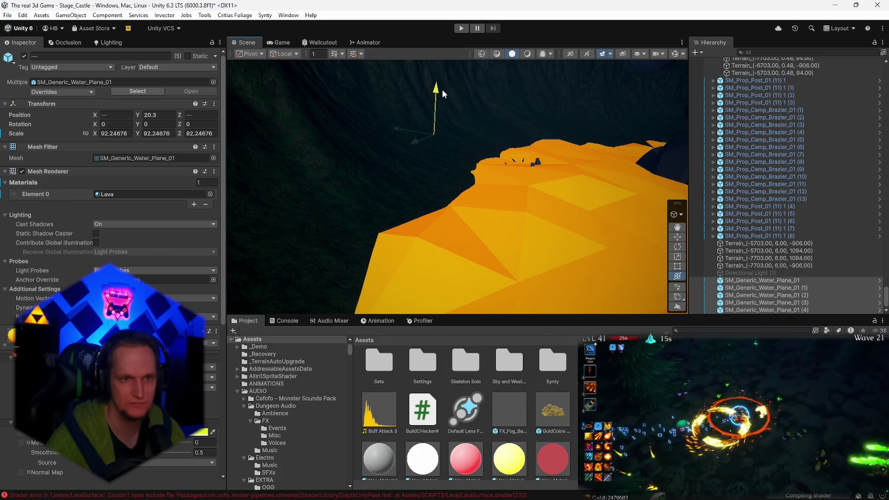
pyautogui.moveTo(558, 187)
pyautogui.mouseDown()
pyautogui.moveTo(358, 225)
pyautogui.moveTo(741, 201)
pyautogui.moveTo(711, 199)
pyautogui.moveTo(801, 252)
pyautogui.mouseUp()
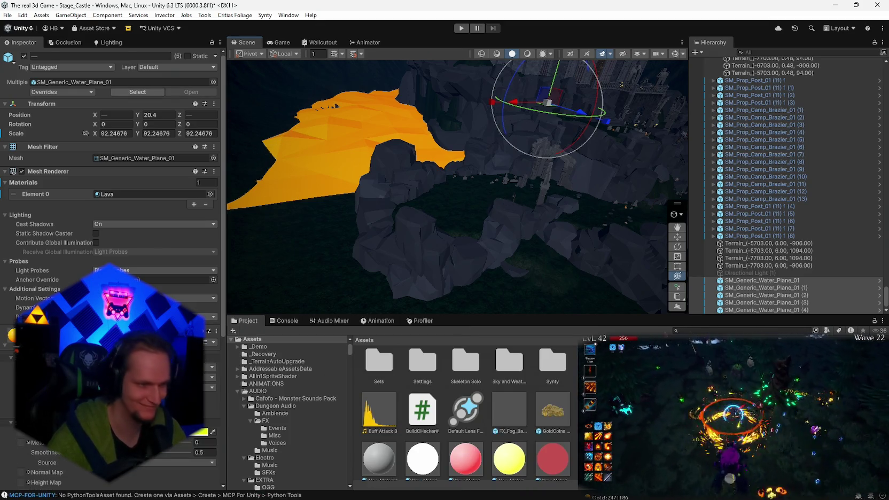
# Add the LavaSurfaceController script to the orange lava plane from the Inspector's component list.
pyautogui.scroll(-5, 112, 267)
pyautogui.scroll(5, 113, 160)
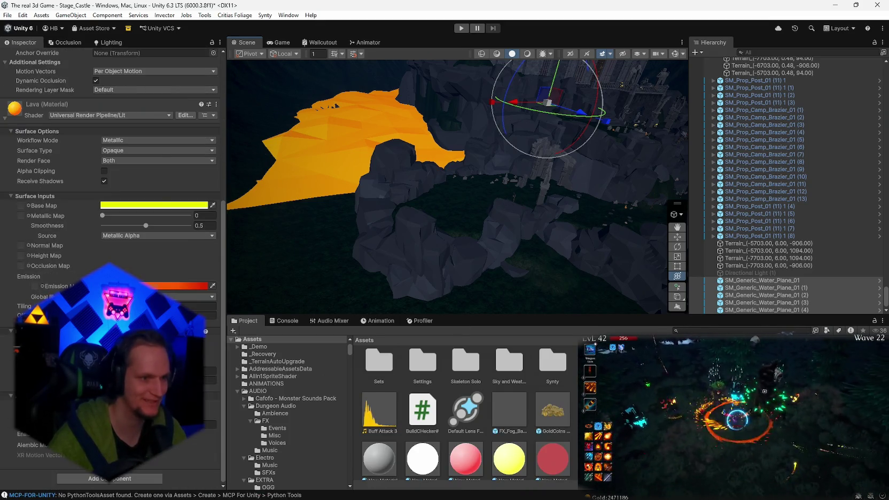
pyautogui.scroll(-8, 112, 240)
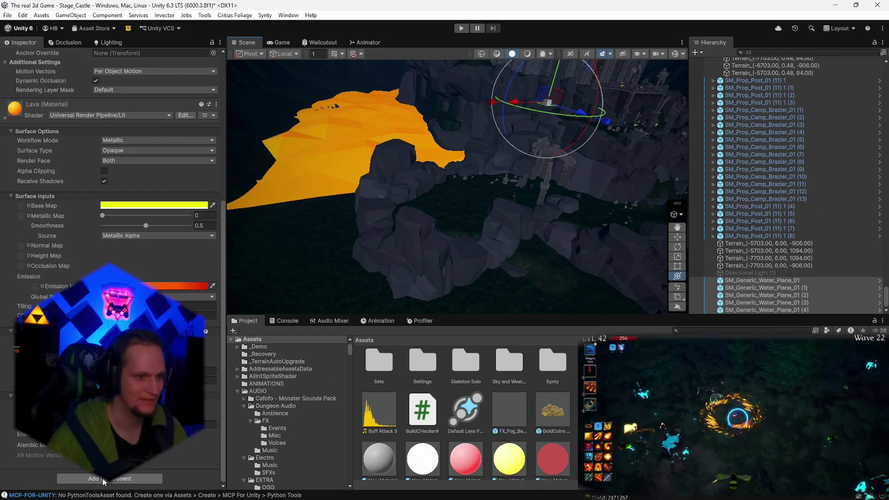
pyautogui.click(110, 478)
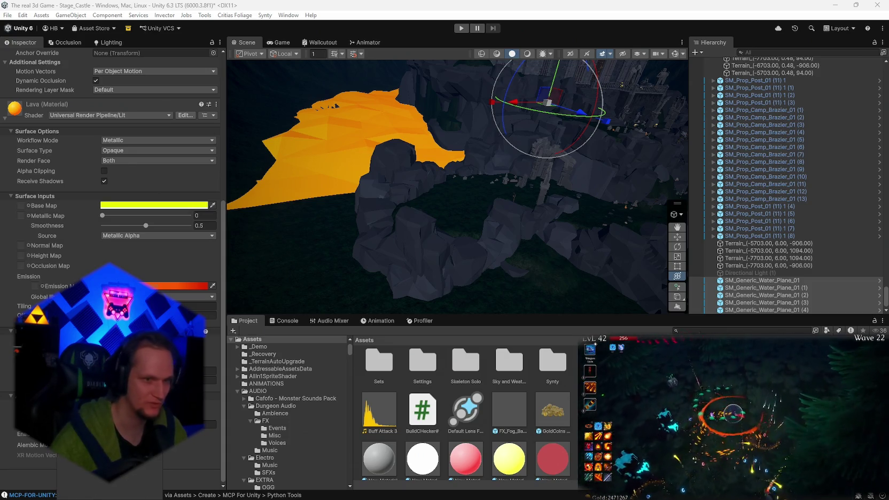
pyautogui.moveTo(376, 205); pyautogui.dragTo(312, 188)
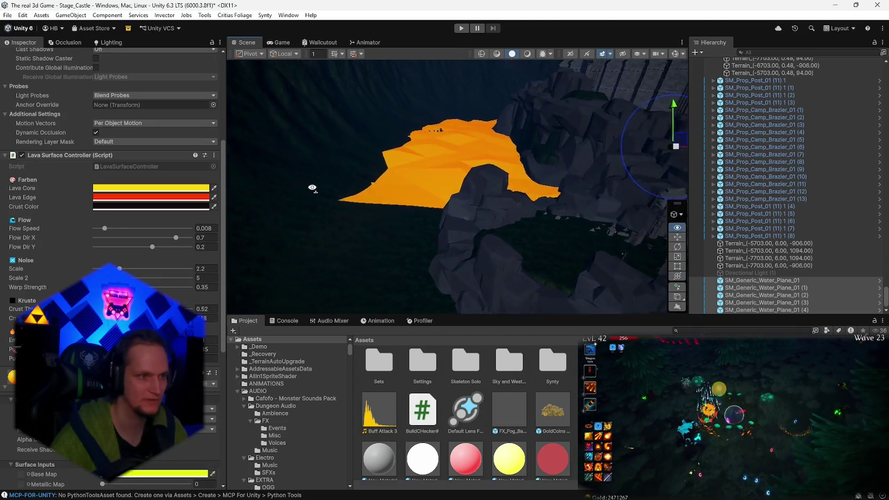
pyautogui.scroll(6, 317, 175)
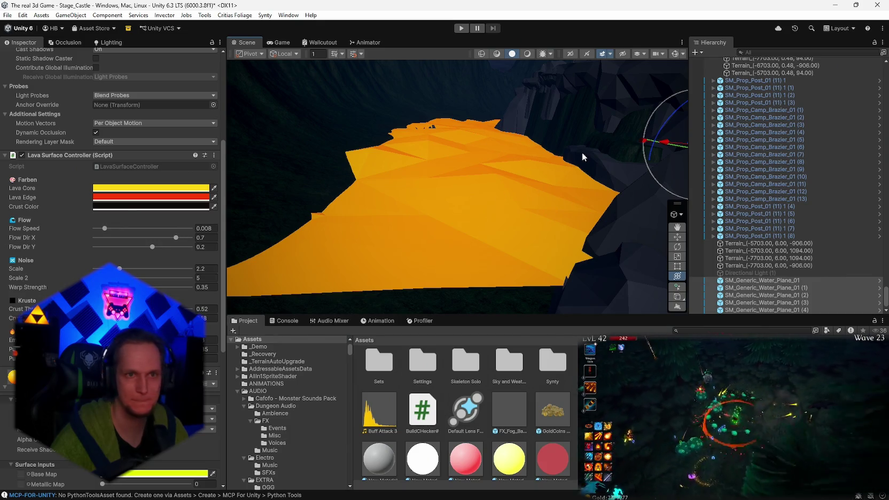
# Delete MainPlayer (1) from the Hierarchy and bring up the create-object list.
pyautogui.scroll(-3, 113, 236)
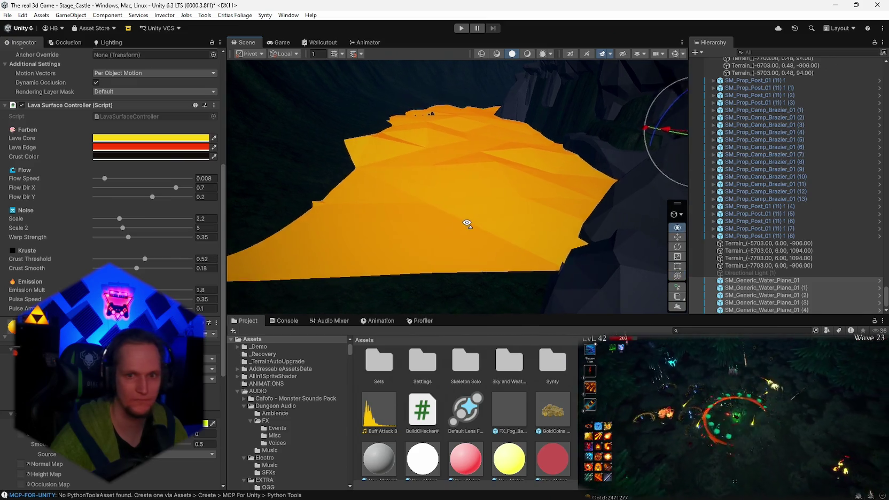
pyautogui.scroll(-2, 468, 220)
pyautogui.scroll(10, 866, 279)
pyautogui.scroll(-3, 804, 275)
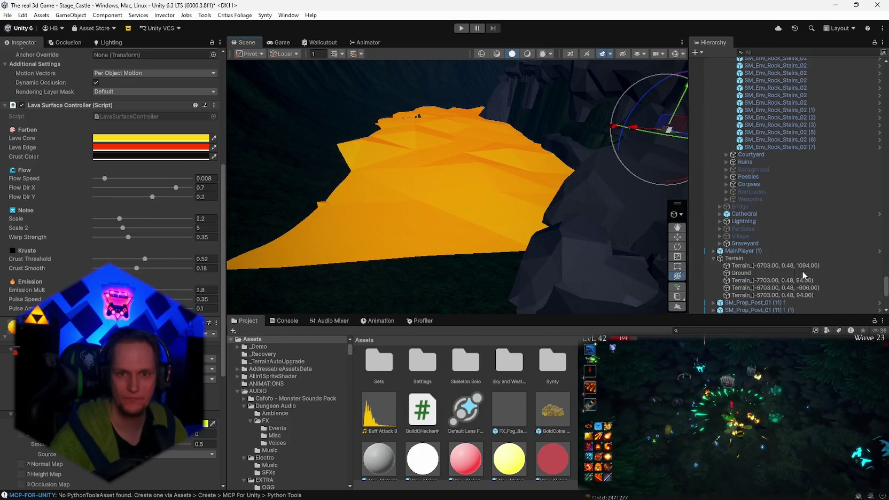
pyautogui.click(740, 252)
pyautogui.press('Delete')
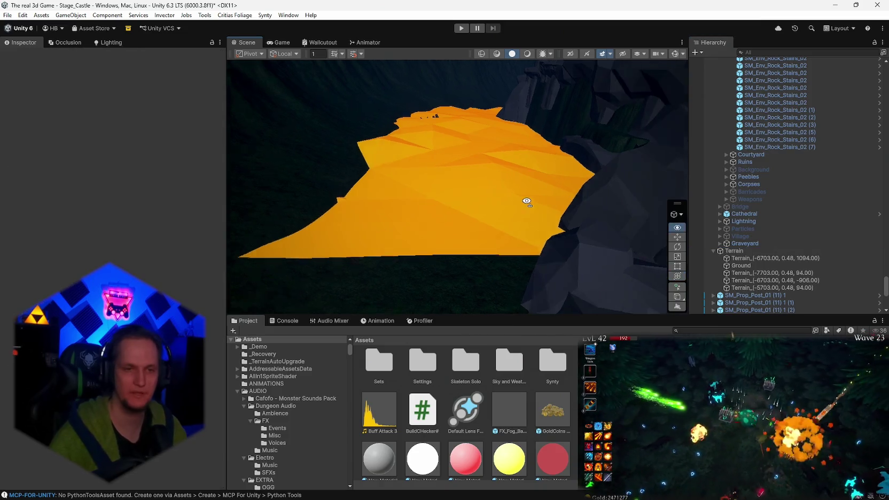
pyautogui.moveTo(526, 198)
pyautogui.mouseDown()
pyautogui.moveTo(522, 184)
pyautogui.moveTo(566, 233)
pyautogui.moveTo(532, 158)
pyautogui.moveTo(607, 58)
pyautogui.mouseUp()
pyautogui.click(695, 53)
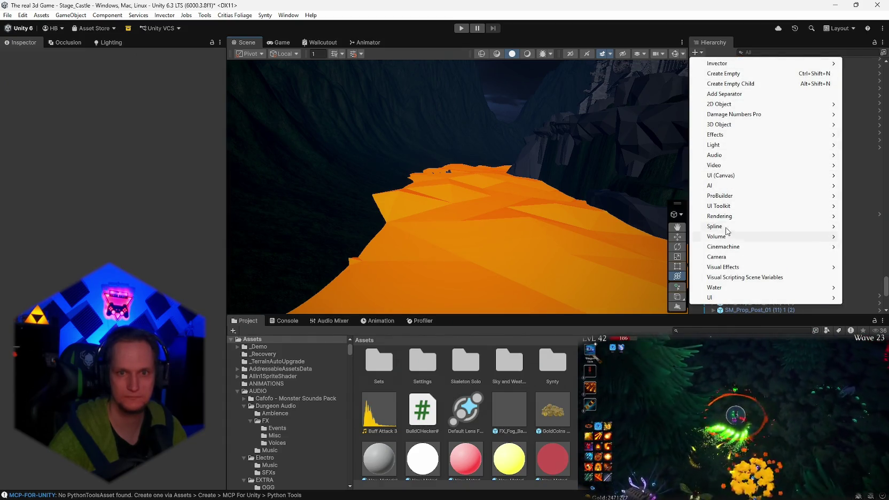
# Add a Camera with its default name, then enter Play mode to view the lava.
pyautogui.click(721, 256)
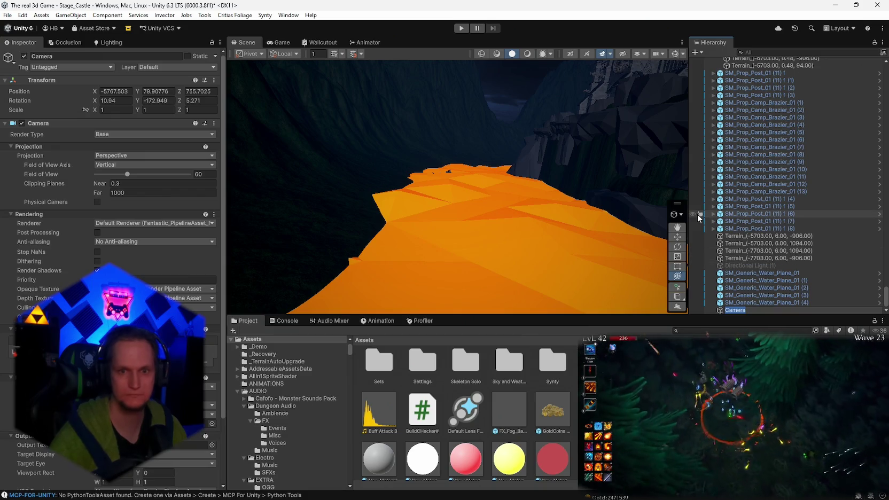
pyautogui.press('Return')
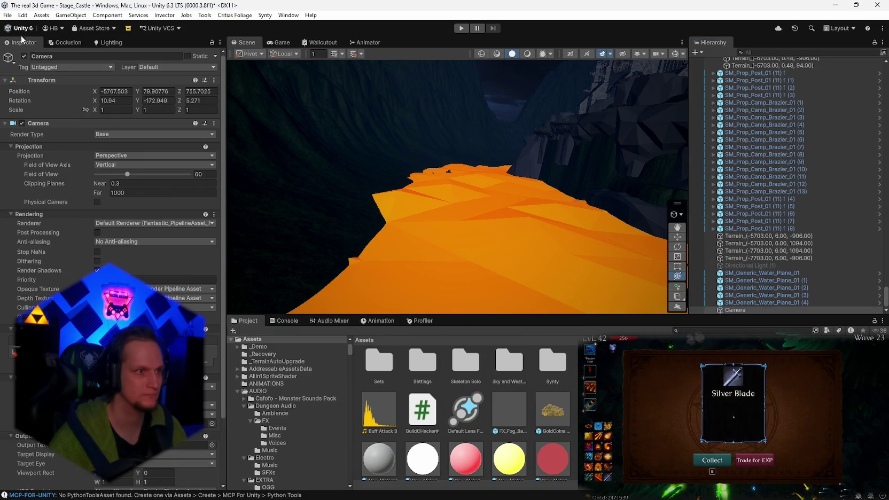
pyautogui.click(8, 15)
pyautogui.click(8, 15)
pyautogui.click(8, 16)
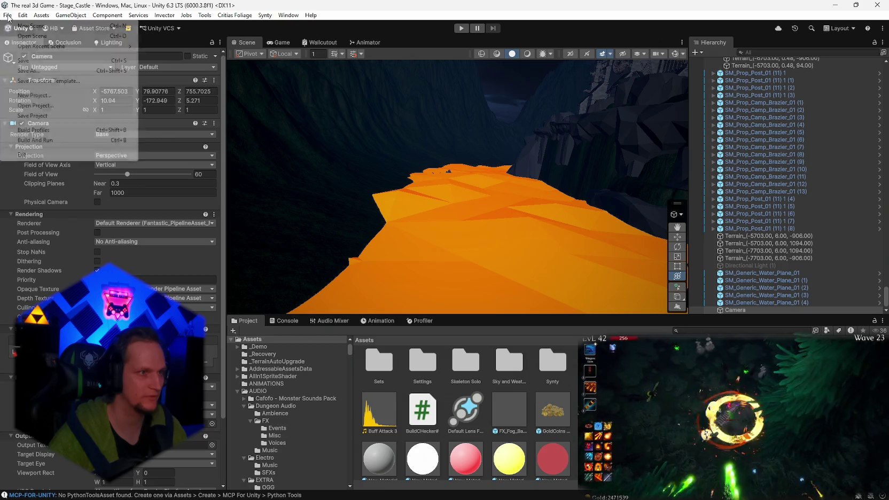
pyautogui.click(8, 16)
pyautogui.click(462, 28)
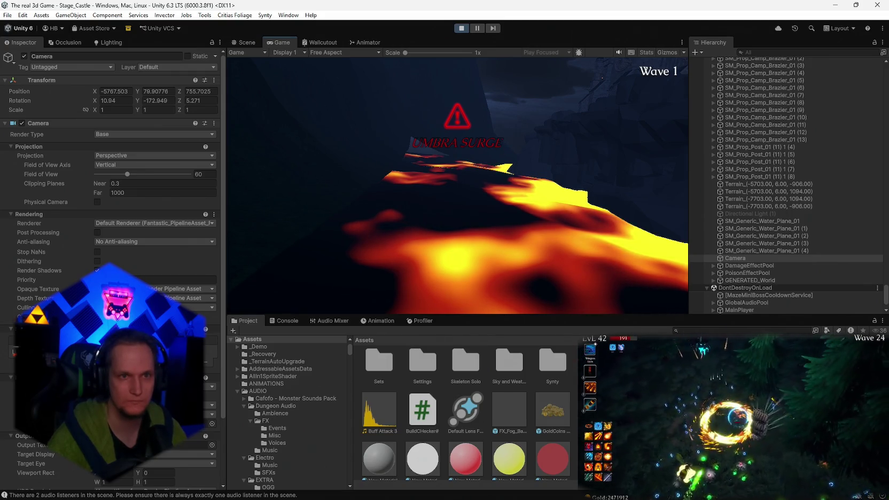
# Raise Flow Speed on all five SM_Generic_Water_Plane_01 objects, then open the Lava material.
pyautogui.click(245, 42)
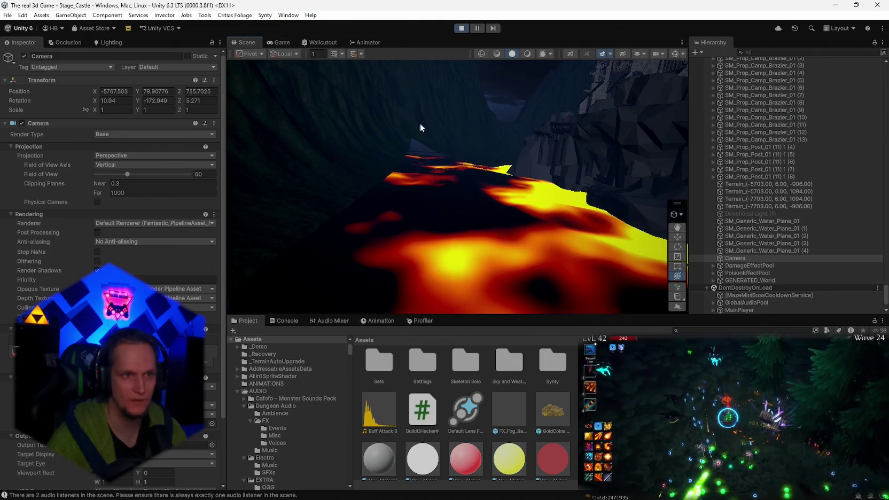
pyautogui.moveTo(420, 129)
pyautogui.mouseDown()
pyautogui.moveTo(530, 234)
pyautogui.moveTo(577, 250)
pyautogui.moveTo(629, 245)
pyautogui.moveTo(620, 214)
pyautogui.moveTo(628, 239)
pyautogui.moveTo(510, 219)
pyautogui.moveTo(505, 233)
pyautogui.moveTo(571, 243)
pyautogui.moveTo(505, 198)
pyautogui.moveTo(486, 171)
pyautogui.mouseUp()
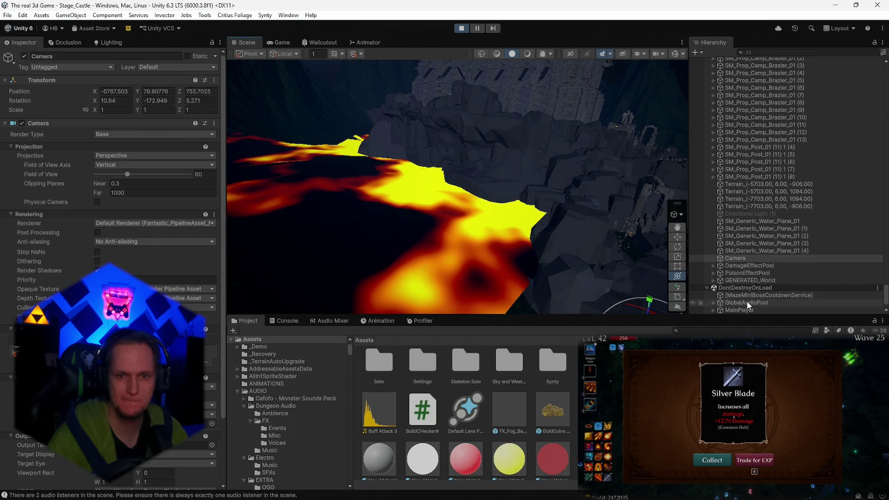
pyautogui.scroll(-3, 745, 299)
pyautogui.click(752, 213)
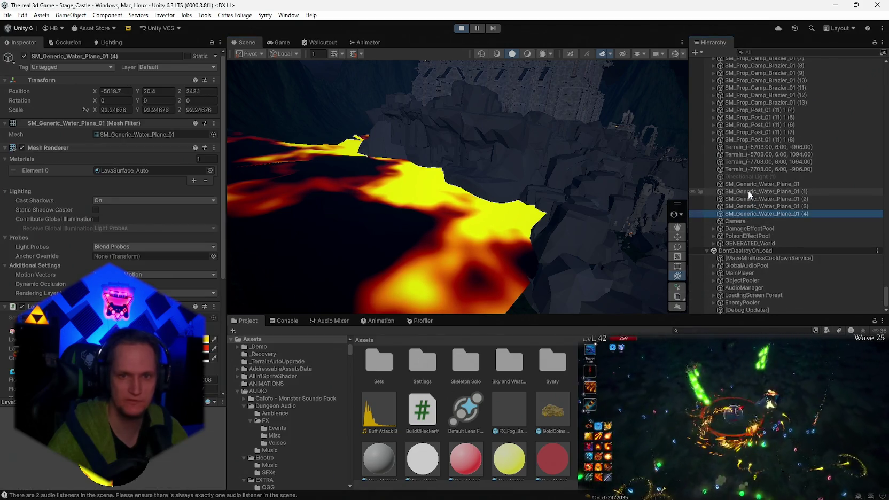
pyautogui.keyDown('shift'); pyautogui.click(741, 184); pyautogui.keyUp('shift')
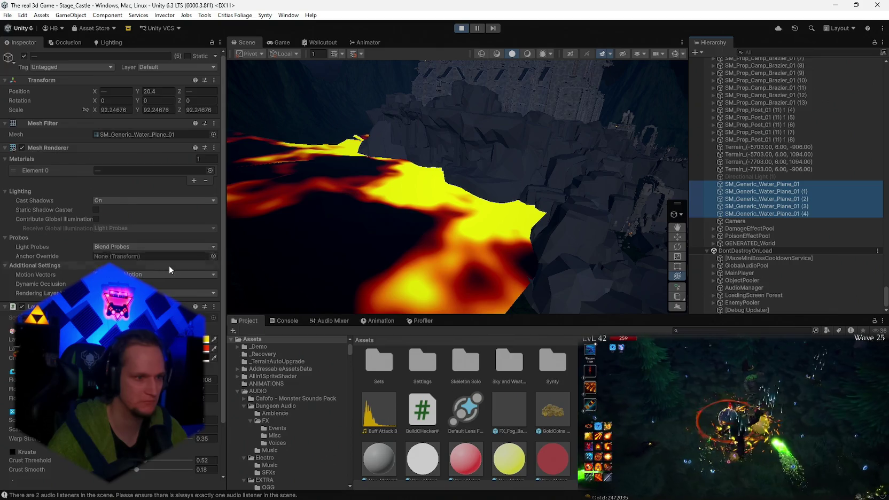
pyautogui.scroll(-3, 169, 265)
pyautogui.moveTo(13, 321); pyautogui.dragTo(43, 321)
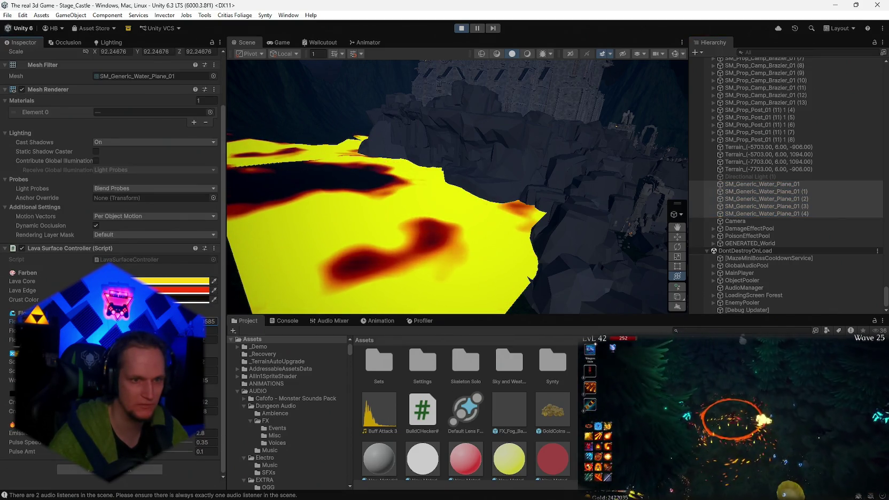
pyautogui.press('f')
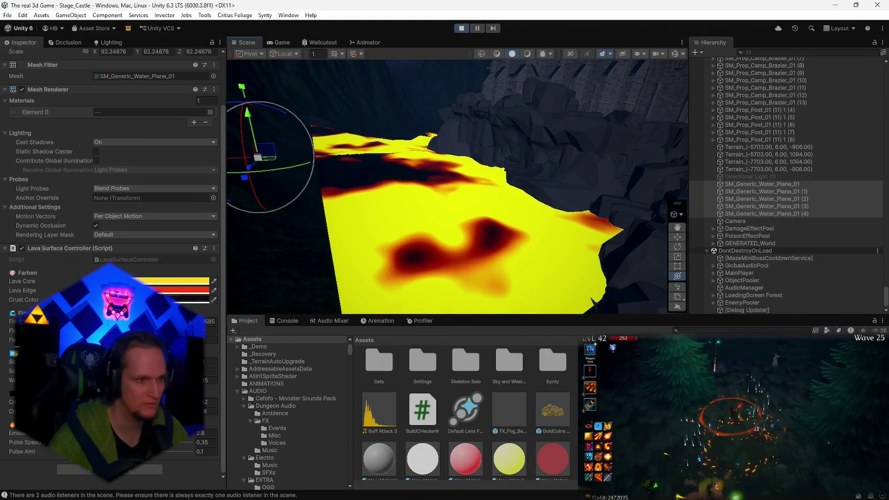
pyautogui.doubleClick(149, 112)
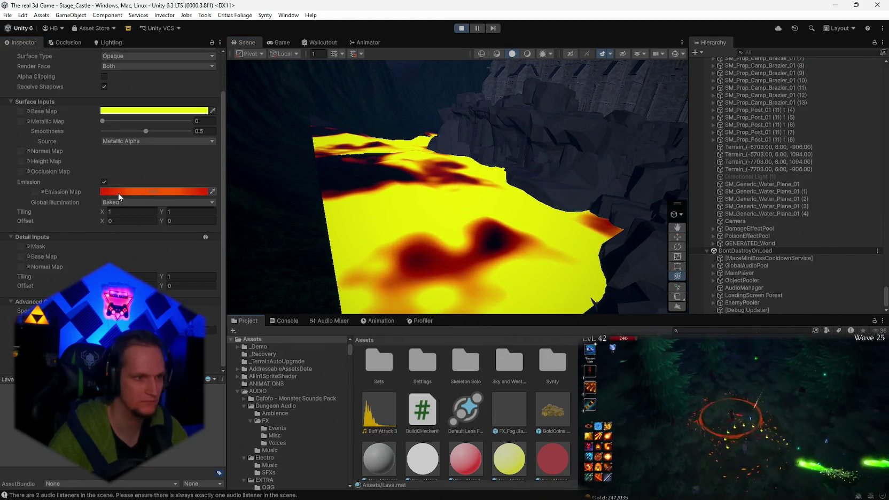
# Change the Lava Core colour to orange and push Crust Color toward bright red.
pyautogui.click(109, 191)
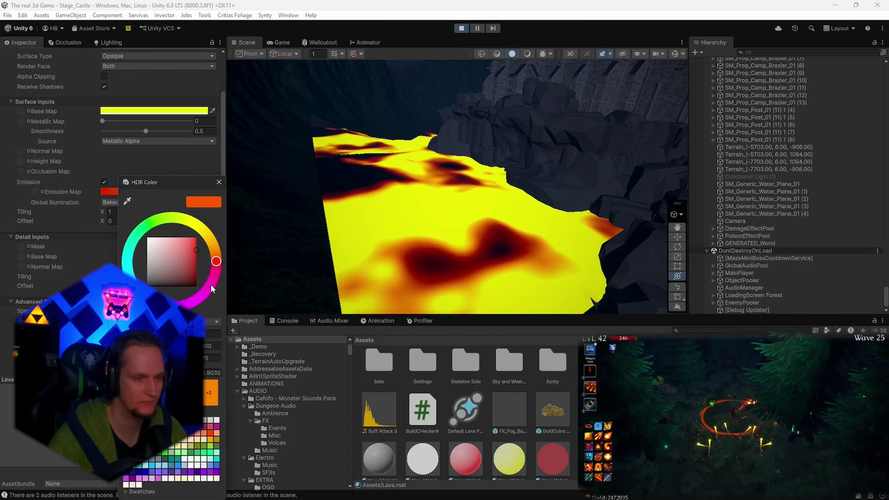
pyautogui.press('Escape')
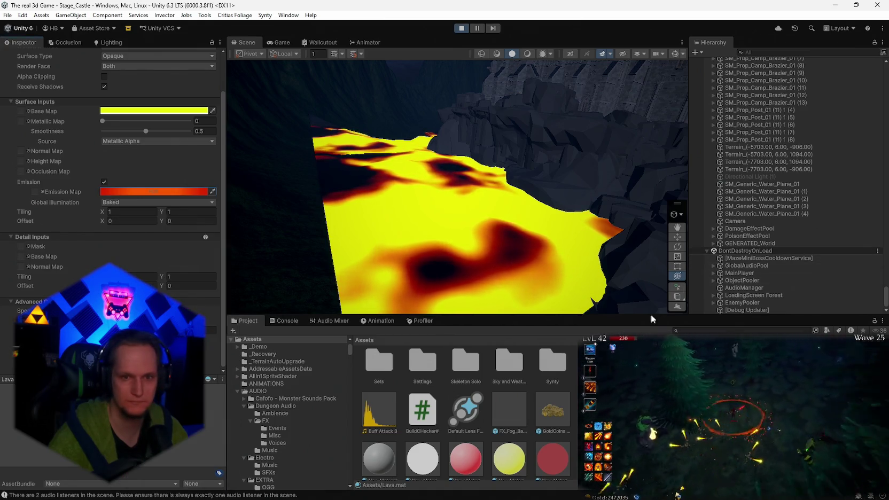
pyautogui.click(465, 245)
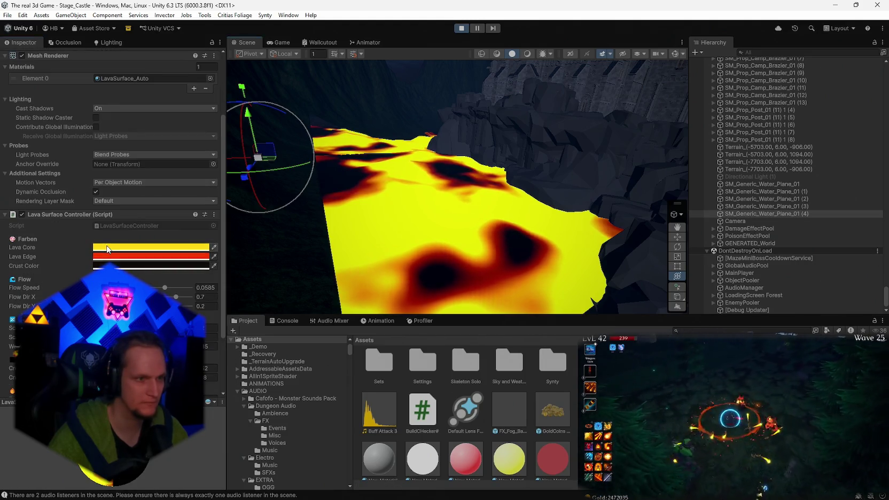
pyautogui.click(151, 247)
pyautogui.moveTo(187, 220); pyautogui.dragTo(202, 241)
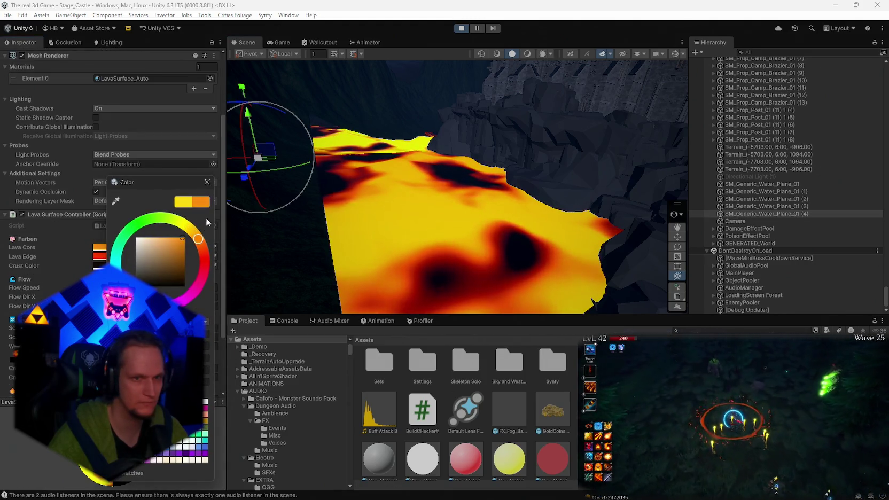
pyautogui.click(99, 257)
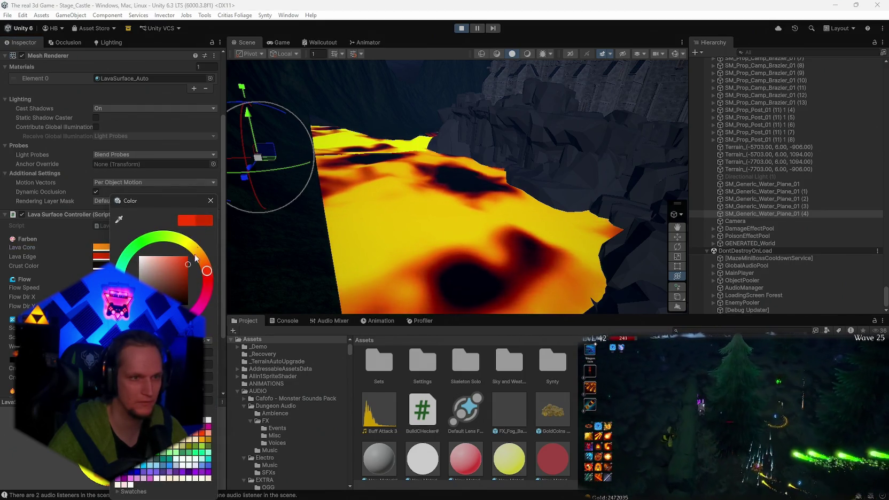
pyautogui.press('Escape')
pyautogui.click(174, 266)
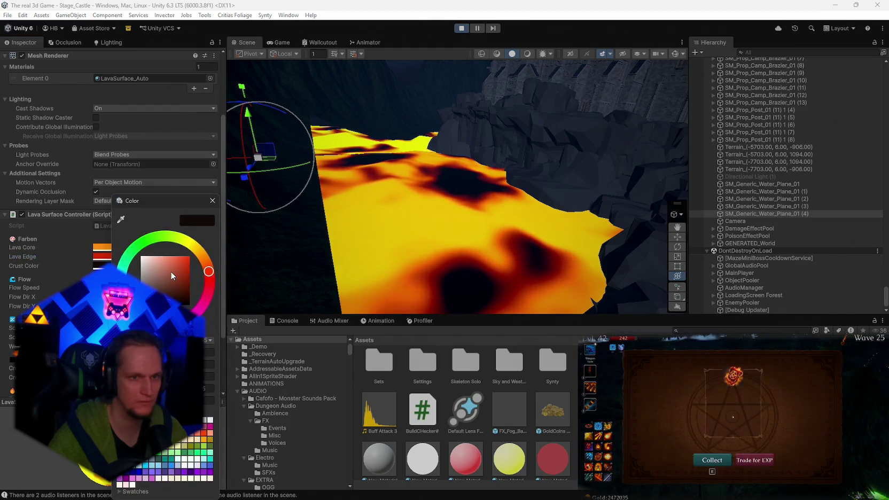
pyautogui.moveTo(178, 278); pyautogui.dragTo(186, 201)
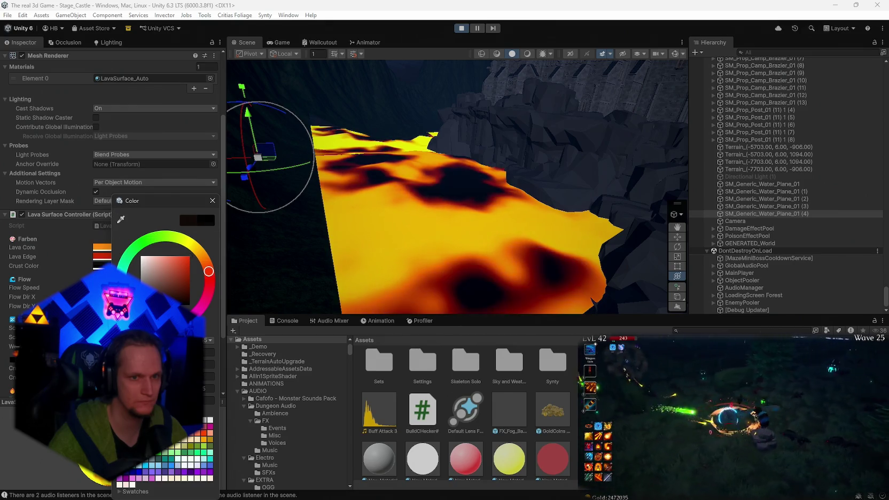
pyautogui.click(212, 200)
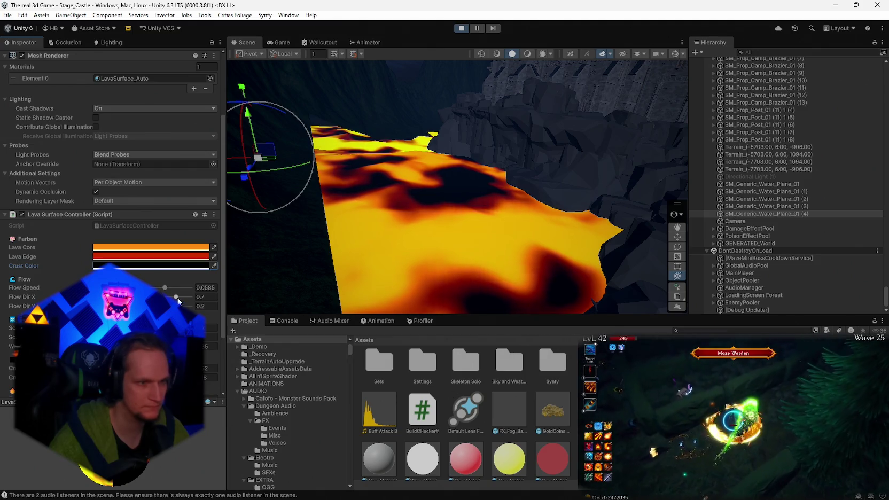
# Set Flow Dir X to 0.428 and lower the crust threshold to 0.423.
pyautogui.moveTo(176, 297); pyautogui.dragTo(164, 296)
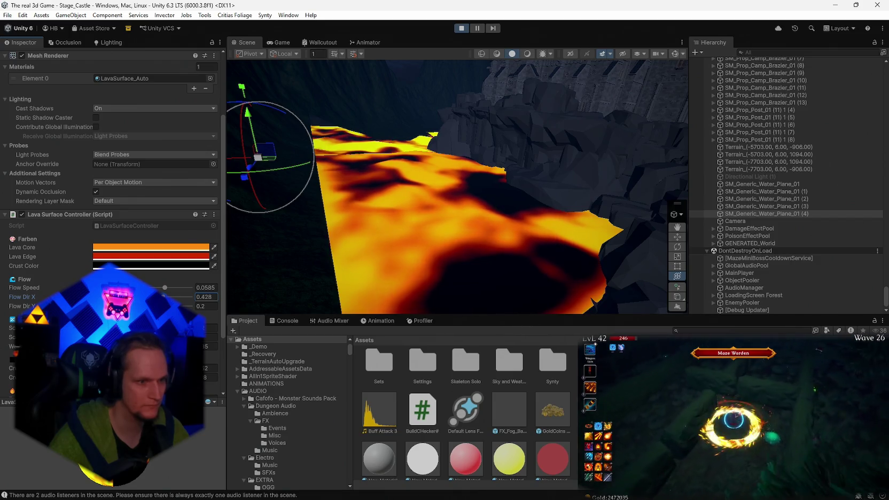
pyautogui.click(209, 368)
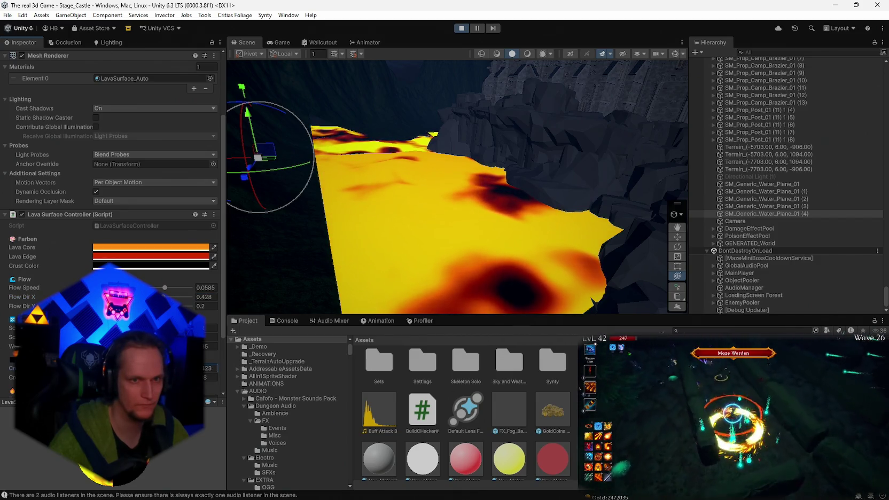
pyautogui.click(208, 377)
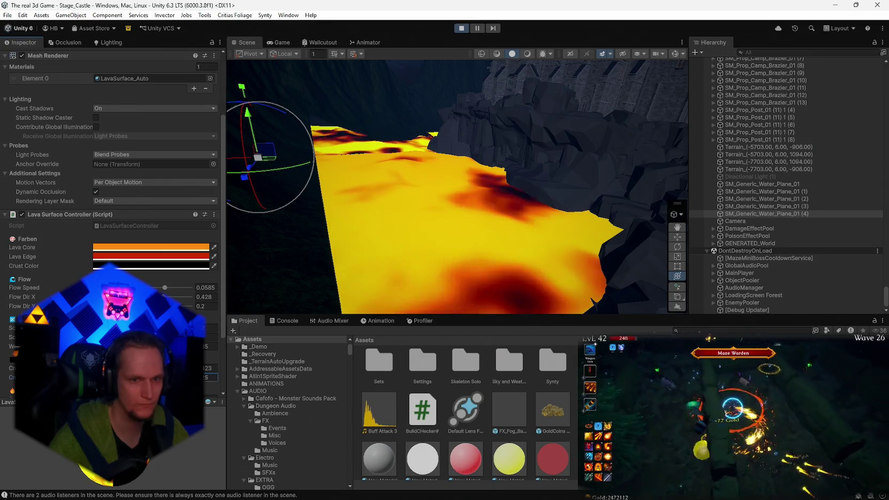
pyautogui.moveTo(255, 302)
pyautogui.mouseDown()
pyautogui.moveTo(433, 244)
pyautogui.moveTo(452, 260)
pyautogui.moveTo(556, 283)
pyautogui.moveTo(572, 266)
pyautogui.mouseUp()
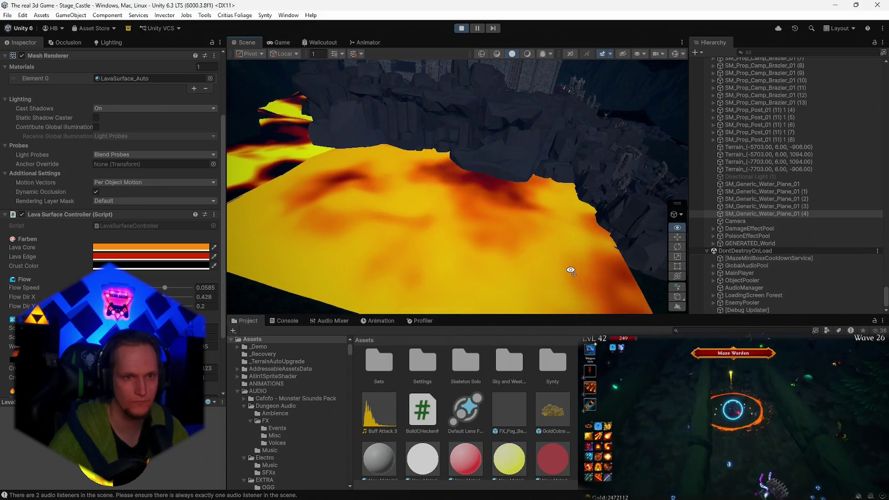
pyautogui.scroll(-3, 112, 213)
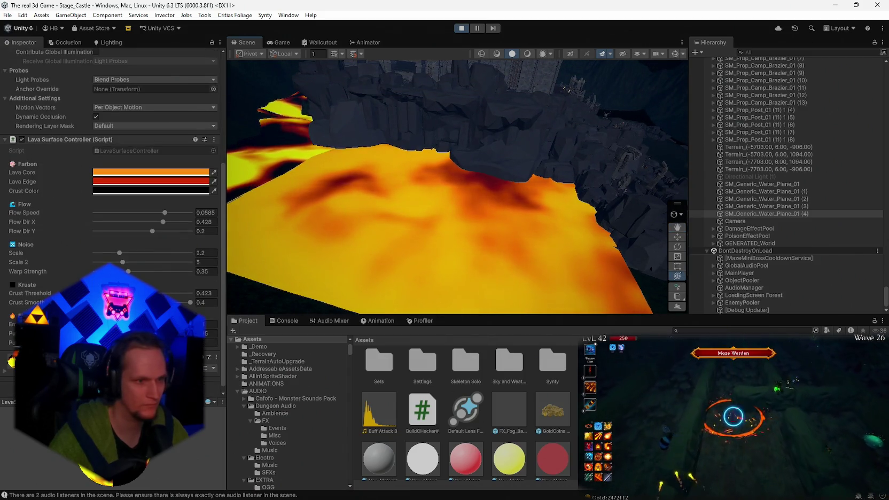
# Brighten the lava glow by entering new emission values 8, 654, 9 and 4.
pyautogui.moveTo(193, 331); pyautogui.dragTo(215, 333)
pyautogui.write('8')
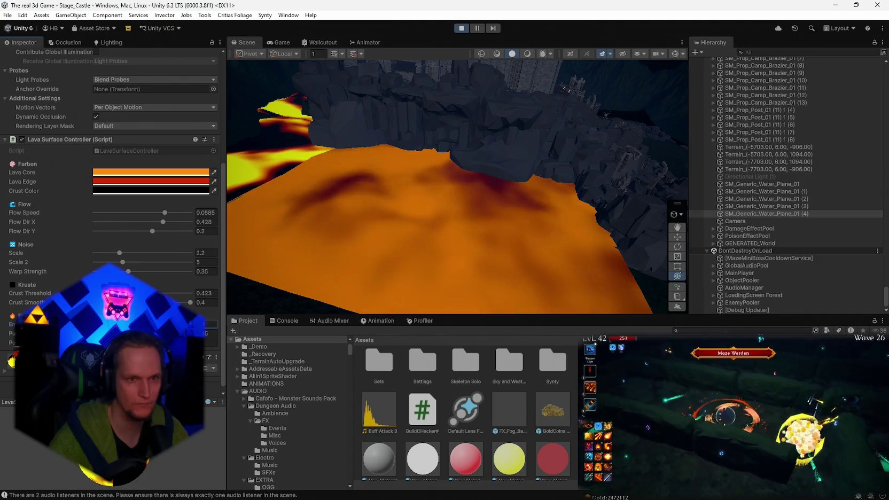
pyautogui.press('Tab')
pyautogui.write('6')
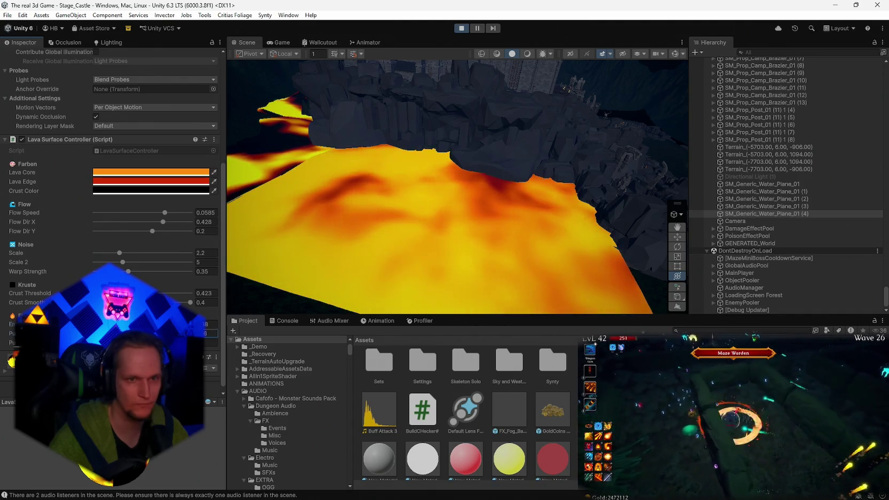
pyautogui.write('5')
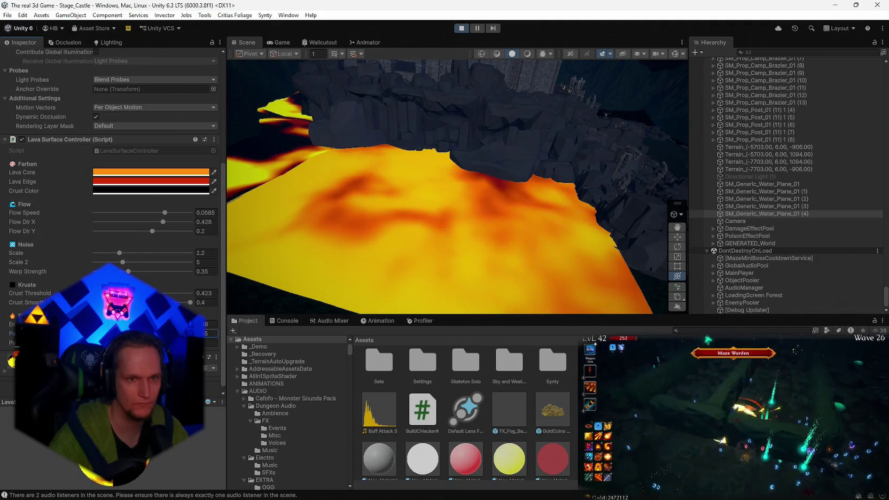
pyautogui.write('4')
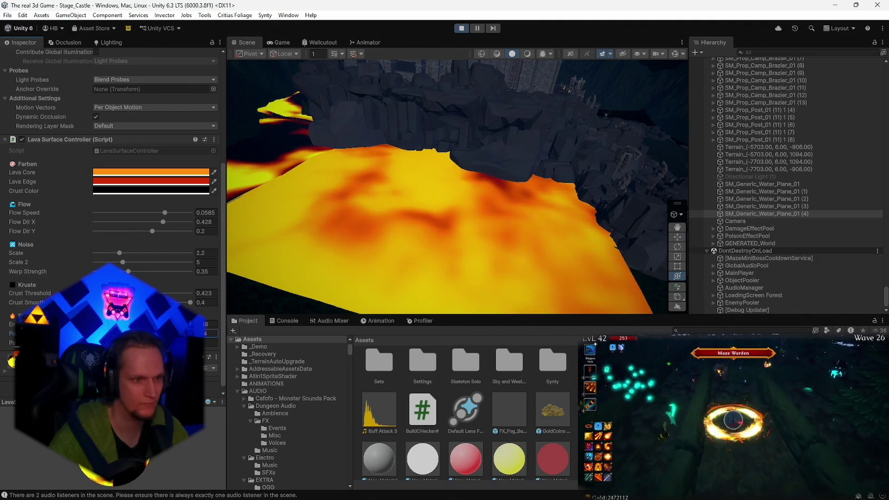
pyautogui.press('Tab')
pyautogui.write('9')
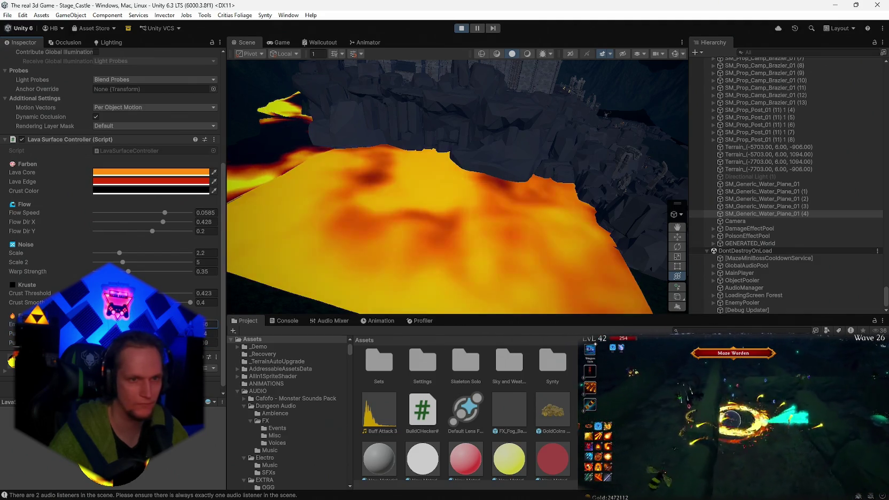
pyautogui.click(211, 323)
pyautogui.write('4')
# Set Crust Threshold to 0.501 and Crust Smooth to 0.283.
pyautogui.click(206, 294)
pyautogui.write('0.501')
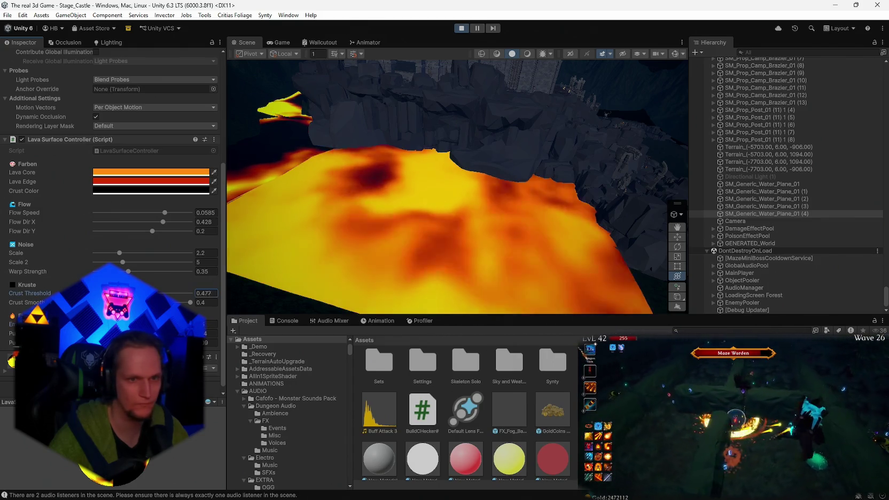
pyautogui.press('Tab')
pyautogui.write('0.283')
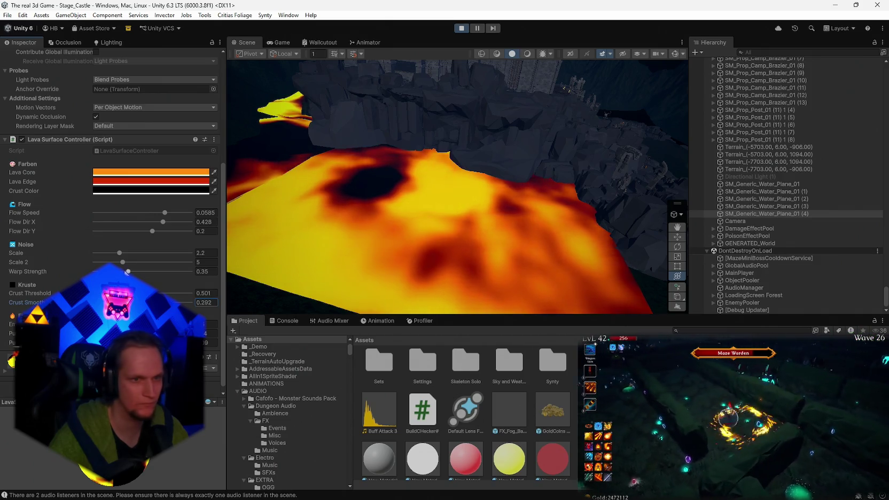
# Try Warp Strength at 1 and 0, then settle on 0.417, Scale 1.67, Scale 2 14.63.
pyautogui.click(206, 272)
pyautogui.write('1')
pyautogui.press('BackSpace')
pyautogui.write('0')
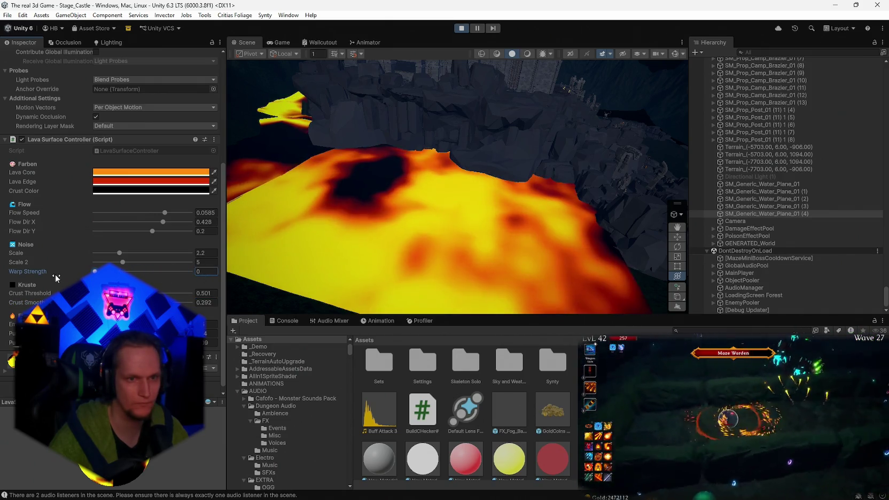
pyautogui.click(134, 271)
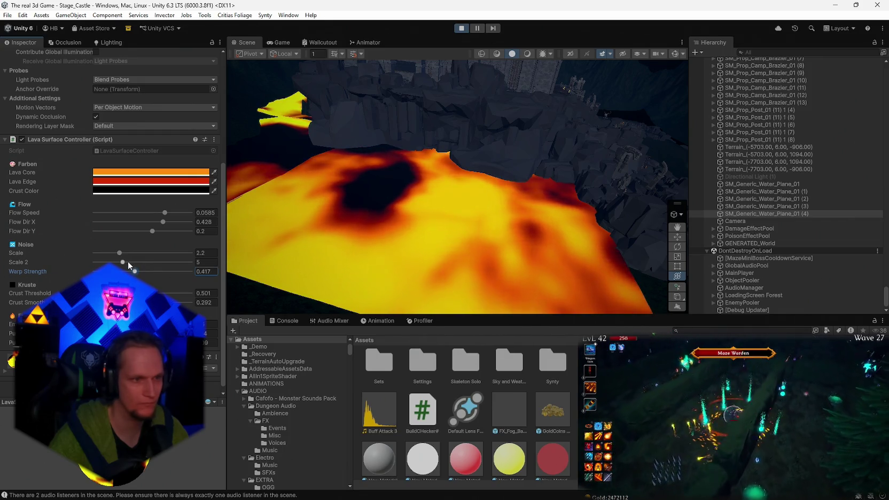
pyautogui.moveTo(128, 262); pyautogui.dragTo(184, 266)
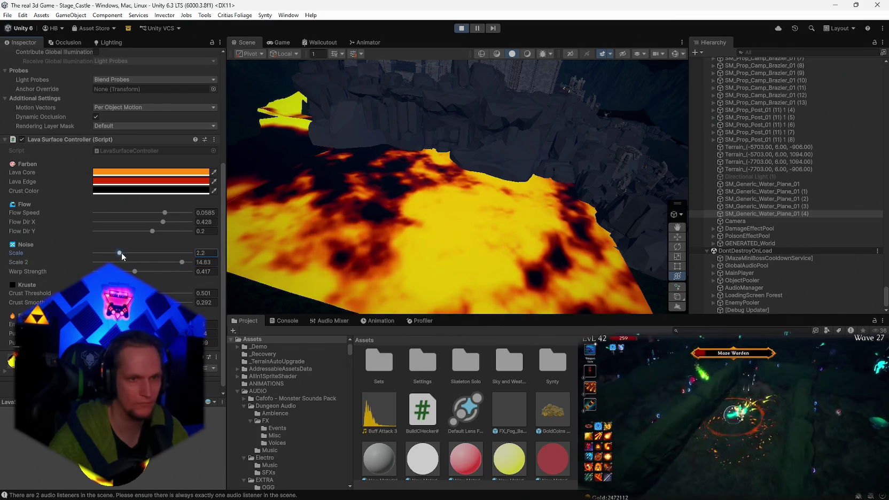
pyautogui.moveTo(122, 252)
pyautogui.mouseDown()
pyautogui.moveTo(183, 253)
pyautogui.moveTo(113, 253)
pyautogui.mouseUp()
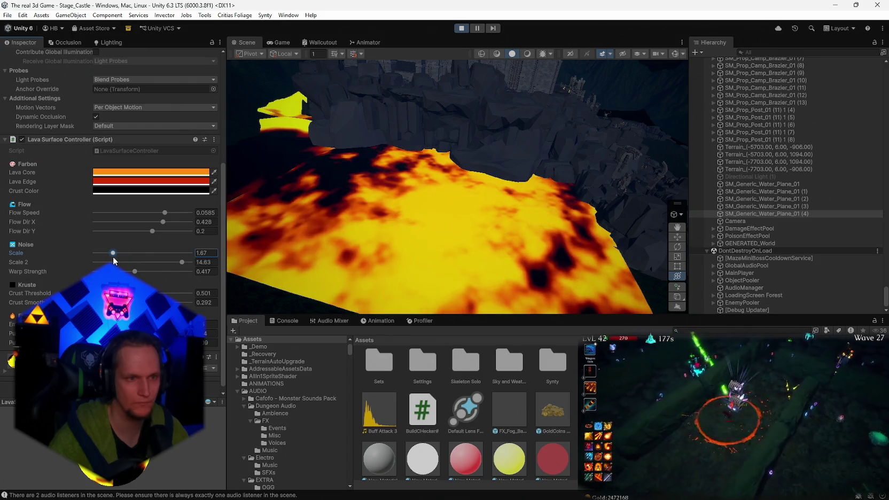
pyautogui.moveTo(167, 303)
pyautogui.mouseDown()
pyautogui.moveTo(185, 303)
pyautogui.moveTo(137, 293)
pyautogui.mouseUp()
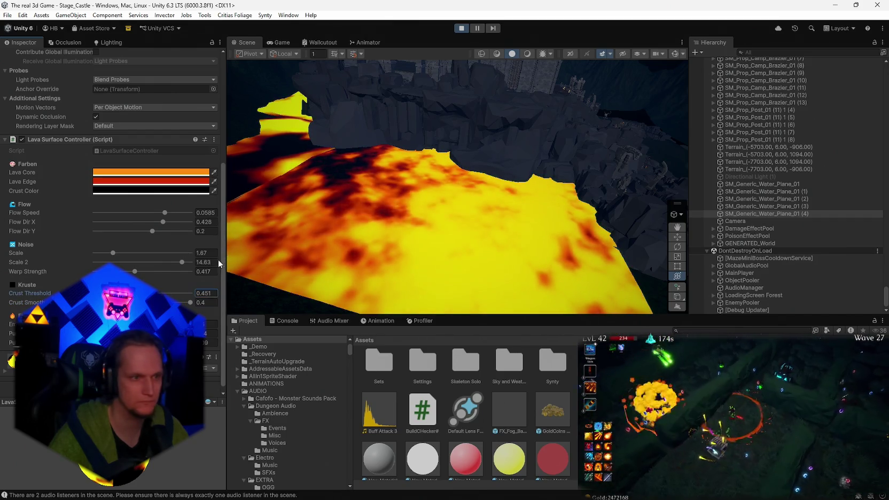
# Speed the lava flow up to 0.08 while keeping Flow Dir X at 0.428.
pyautogui.moveTo(164, 214); pyautogui.dragTo(213, 221)
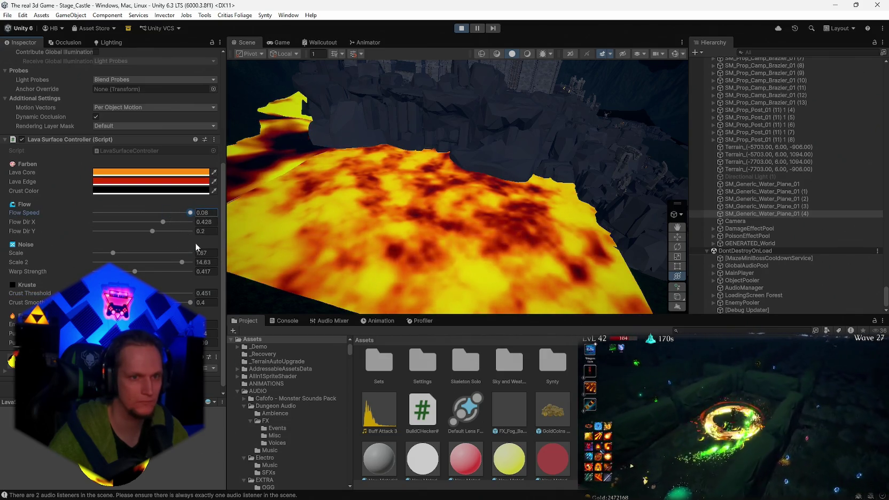
pyautogui.moveTo(164, 223)
pyautogui.mouseDown()
pyautogui.moveTo(183, 221)
pyautogui.moveTo(138, 223)
pyautogui.moveTo(154, 230)
pyautogui.mouseUp()
pyautogui.click(152, 230)
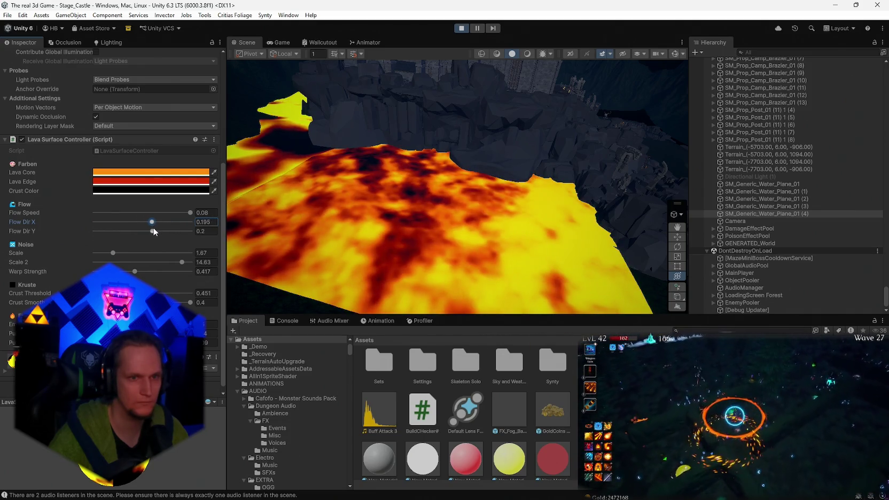
pyautogui.hotkey('ctrl', 'z')
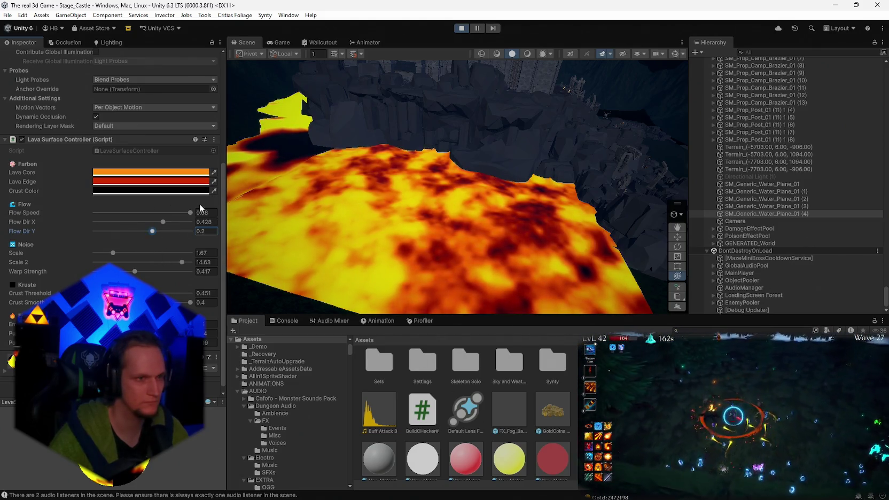
# Orbit around the lava plane and capture a screenshot of the lava scene.
pyautogui.moveTo(577, 193)
pyautogui.mouseDown()
pyautogui.moveTo(595, 198)
pyautogui.moveTo(268, 171)
pyautogui.mouseUp()
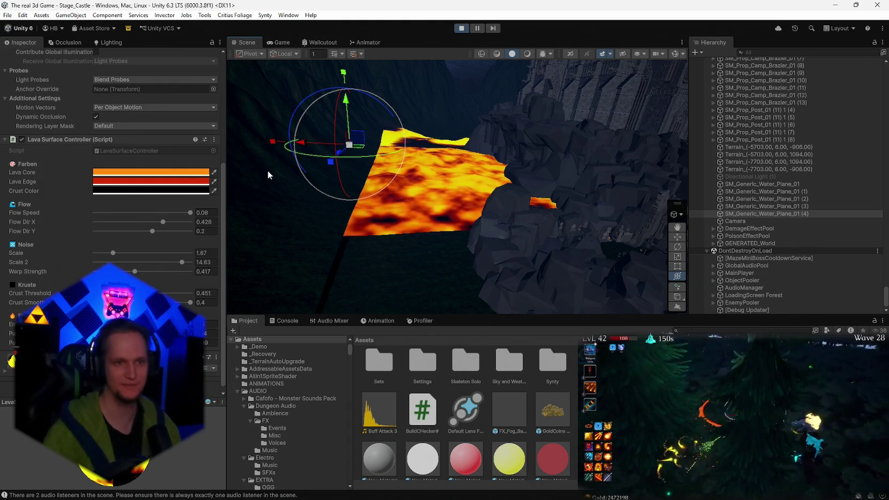
pyautogui.moveTo(512, 274)
pyautogui.mouseDown()
pyautogui.moveTo(510, 229)
pyautogui.moveTo(508, 246)
pyautogui.moveTo(502, 235)
pyautogui.mouseUp()
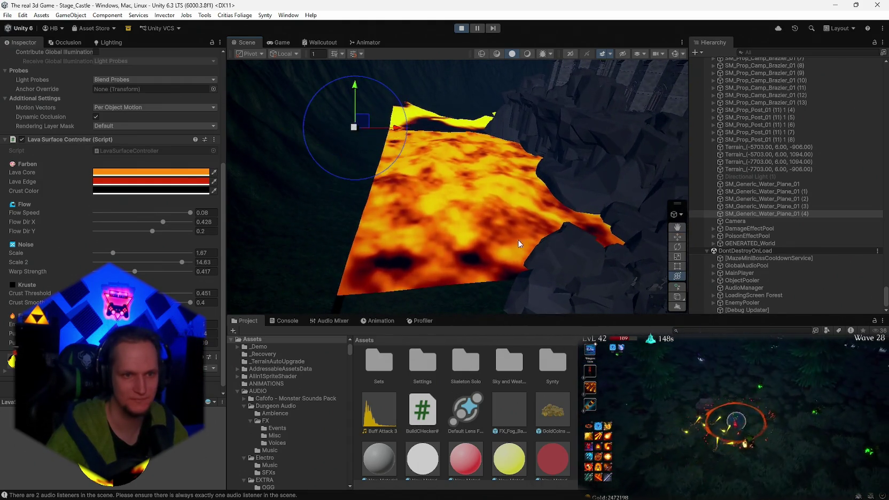
pyautogui.press('super+shift+s')
pyautogui.moveTo(611, 70); pyautogui.dragTo(283, 307)
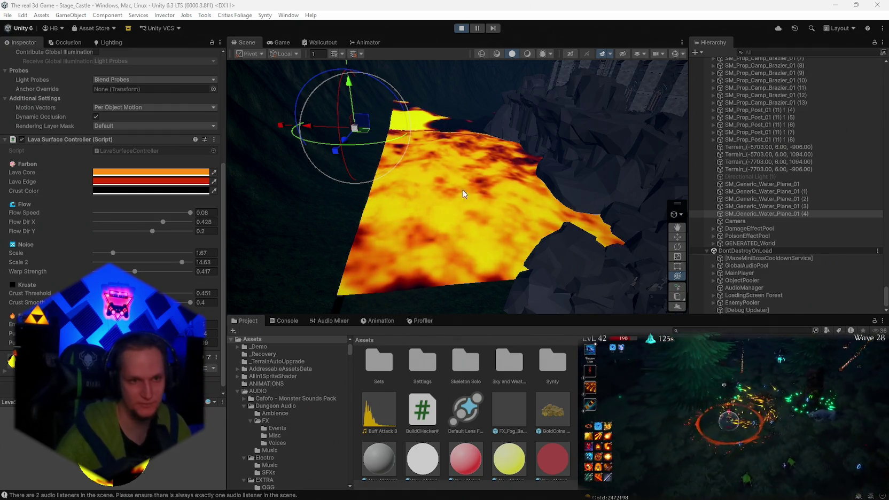
pyautogui.moveTo(452, 198); pyautogui.dragTo(531, 226)
# Copy the tuned Lava Surface Controller values onto SM_Generic_Water_Plane_01 (3).
pyautogui.rightClick(62, 141)
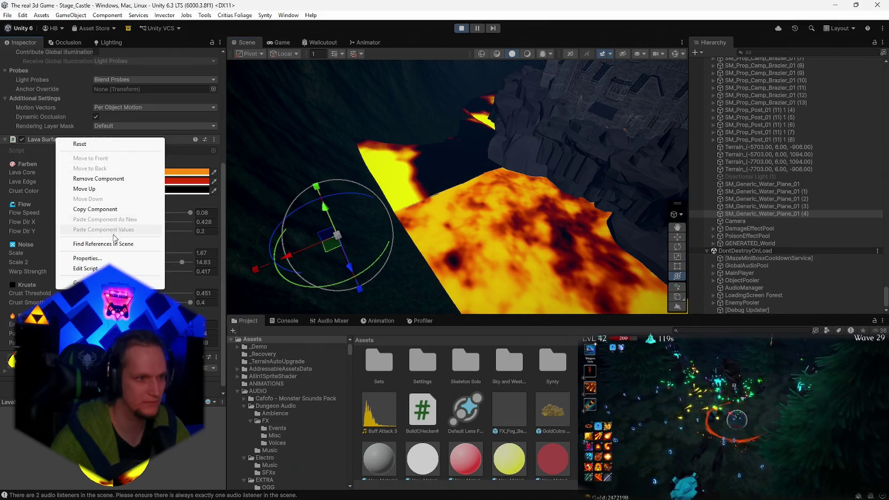
pyautogui.press('Escape')
pyautogui.click(450, 210)
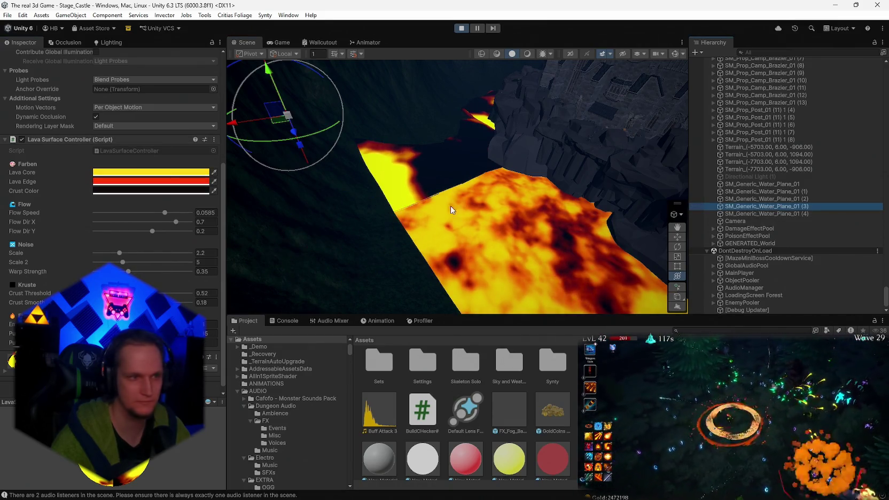
pyautogui.rightClick(72, 137)
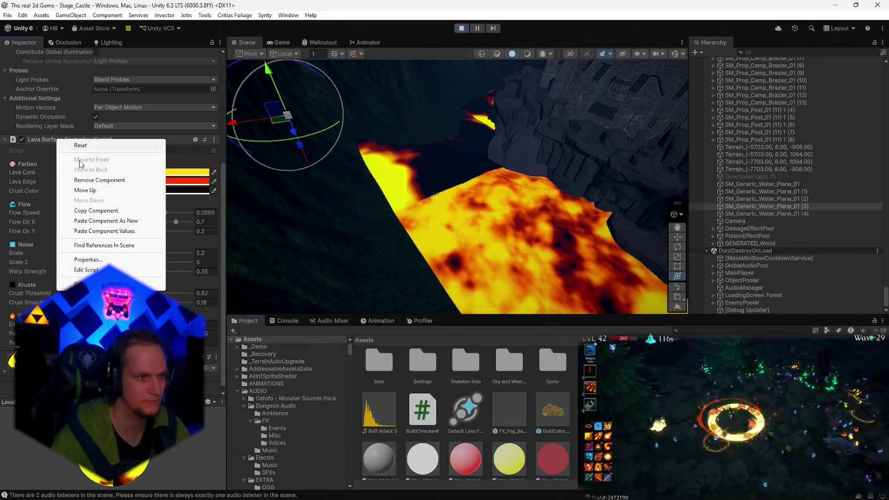
pyautogui.click(94, 231)
# Inspect the updated lava plane up close, then stop play mode.
pyautogui.moveTo(534, 214)
pyautogui.mouseDown()
pyautogui.moveTo(587, 228)
pyautogui.moveTo(534, 234)
pyautogui.mouseUp()
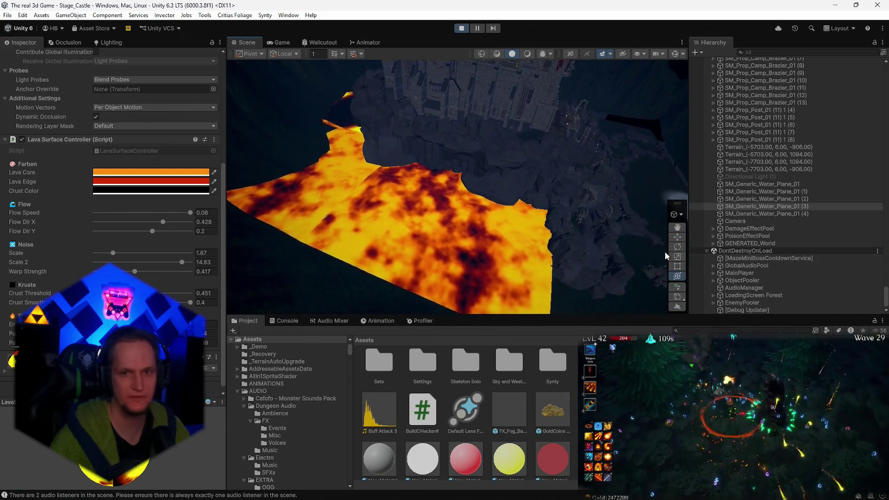
pyautogui.moveTo(449, 183)
pyautogui.mouseDown()
pyautogui.moveTo(478, 212)
pyautogui.moveTo(532, 215)
pyautogui.mouseUp()
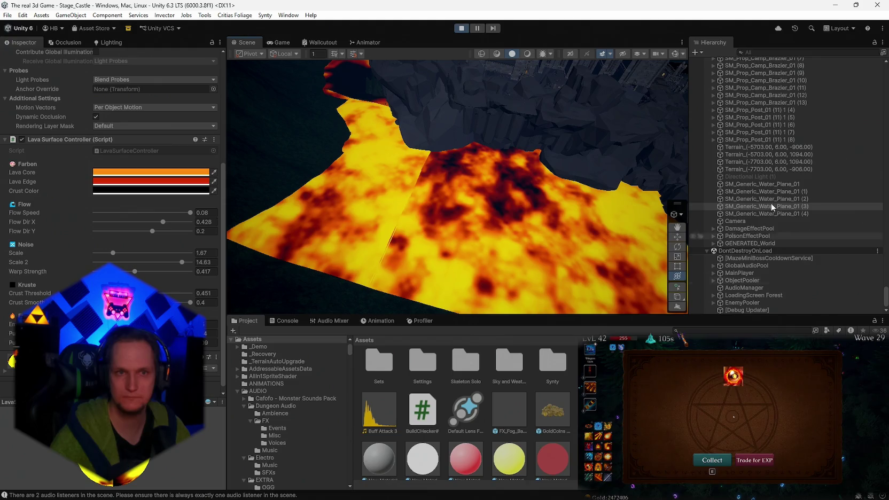
pyautogui.click(458, 30)
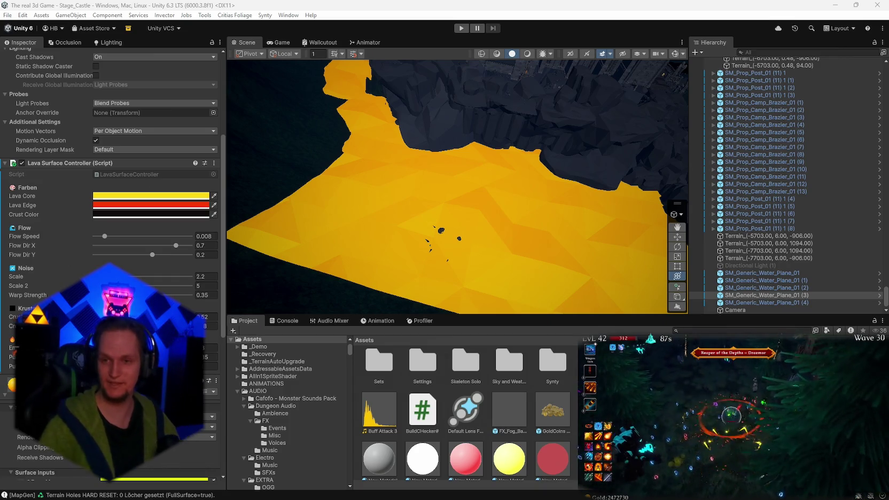
# Delete the selected water planes, then enlarge water plane (4) to scale 195 at Z -279.
pyautogui.rightClick(604, 269)
pyautogui.click(623, 304)
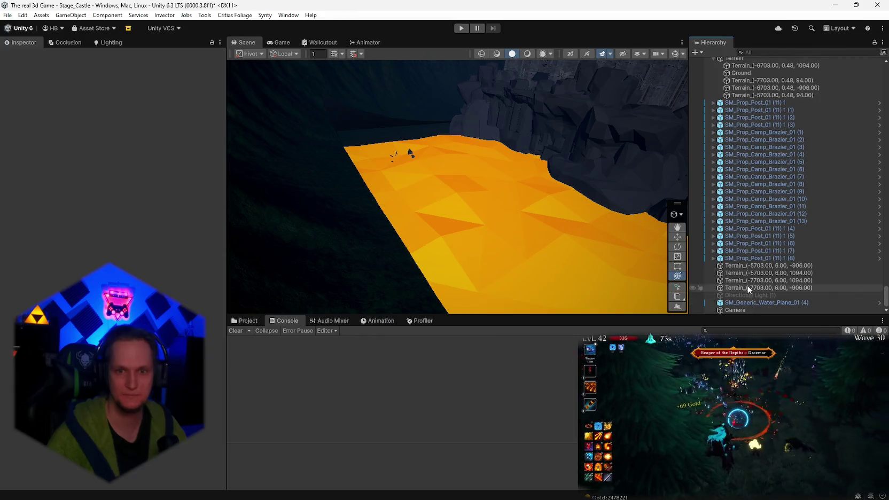
pyautogui.click(748, 303)
pyautogui.moveTo(603, 214)
pyautogui.mouseDown()
pyautogui.moveTo(591, 202)
pyautogui.moveTo(608, 219)
pyautogui.moveTo(588, 228)
pyautogui.moveTo(591, 219)
pyautogui.mouseUp()
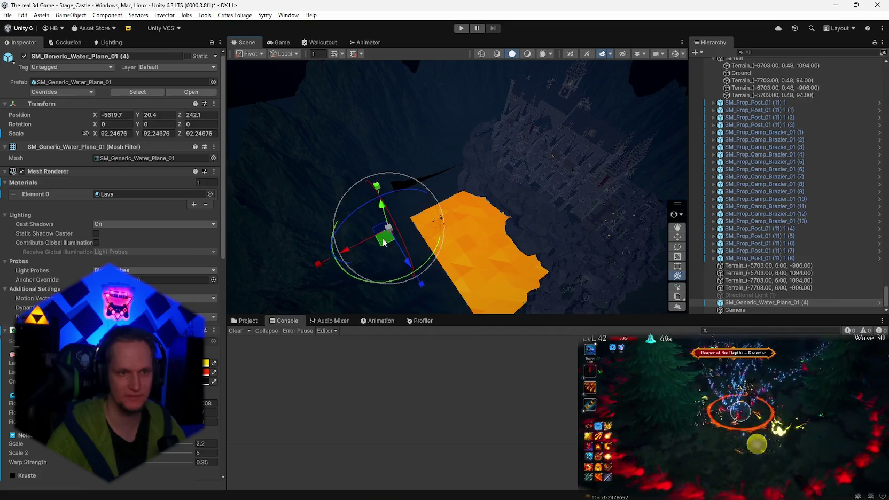
pyautogui.moveTo(390, 233); pyautogui.dragTo(435, 223)
pyautogui.moveTo(408, 262)
pyautogui.mouseDown()
pyautogui.moveTo(373, 211)
pyautogui.moveTo(356, 159)
pyautogui.moveTo(362, 173)
pyautogui.mouseUp()
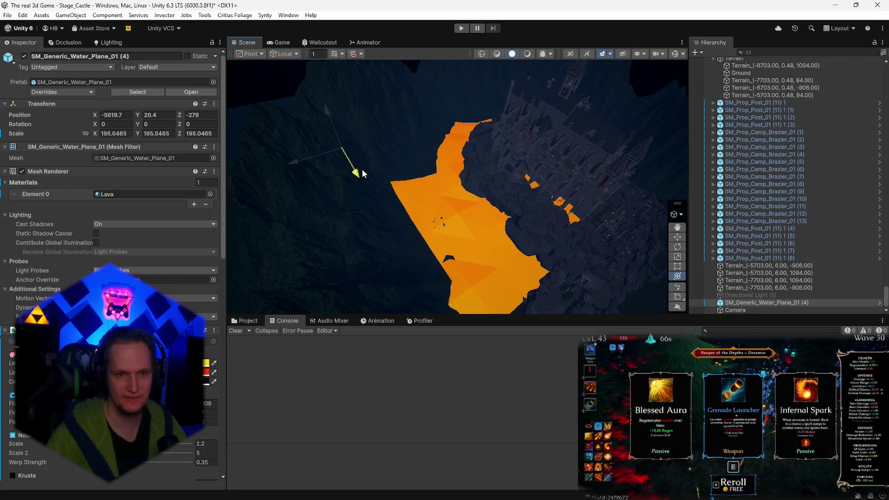
pyautogui.moveTo(556, 235)
pyautogui.mouseDown()
pyautogui.moveTo(535, 233)
pyautogui.moveTo(550, 220)
pyautogui.moveTo(242, 221)
pyautogui.moveTo(588, 241)
pyautogui.mouseUp()
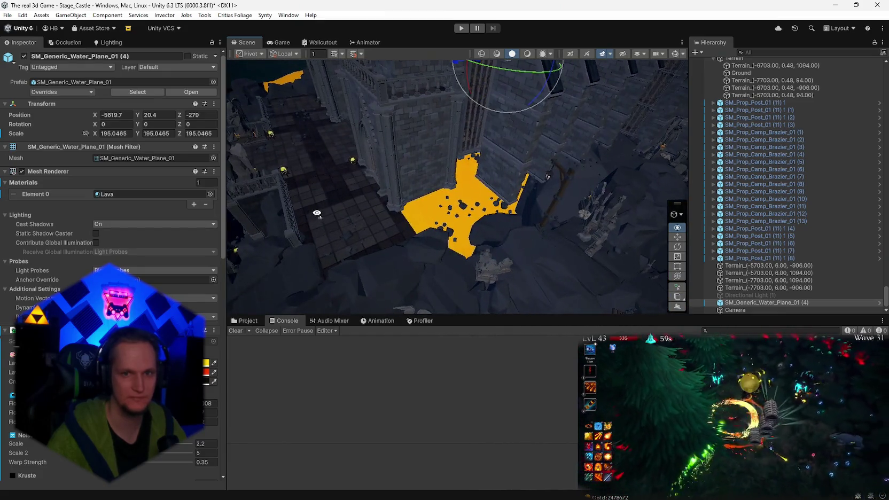
pyautogui.moveTo(417, 219)
pyautogui.mouseDown()
pyautogui.moveTo(353, 198)
pyautogui.moveTo(319, 208)
pyautogui.moveTo(419, 250)
pyautogui.moveTo(405, 266)
pyautogui.moveTo(437, 240)
pyautogui.moveTo(462, 175)
pyautogui.moveTo(484, 159)
pyautogui.moveTo(526, 181)
pyautogui.moveTo(581, 191)
pyautogui.moveTo(544, 209)
pyautogui.mouseUp()
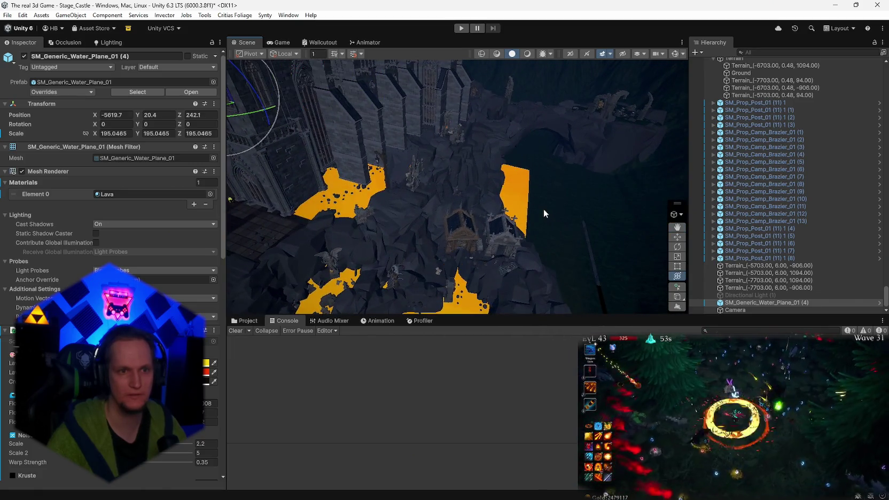
# Undo the plane resize, duplicates and earlier water plane and cube placements.
pyautogui.hotkey('ctrl', 'z')
pyautogui.hotkey('ctrl', 'z')
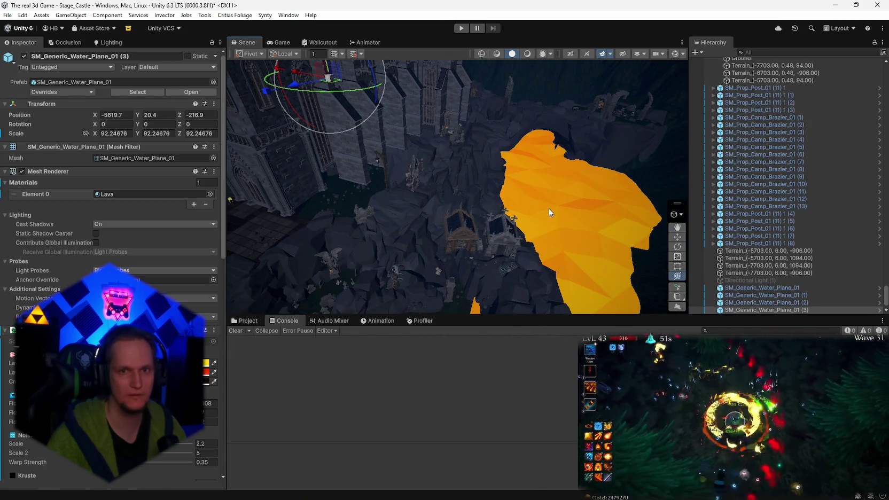
pyautogui.hotkey('ctrl', 'y')
pyautogui.hotkey('ctrl', 'y')
pyautogui.hotkey('ctrl', 'y')
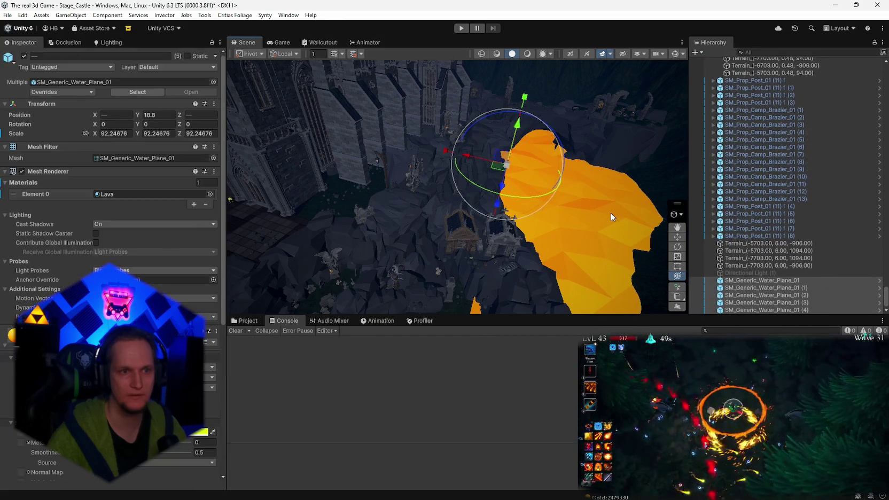
pyautogui.hotkey('ctrl', 'z')
pyautogui.hotkey('ctrl', 'z')
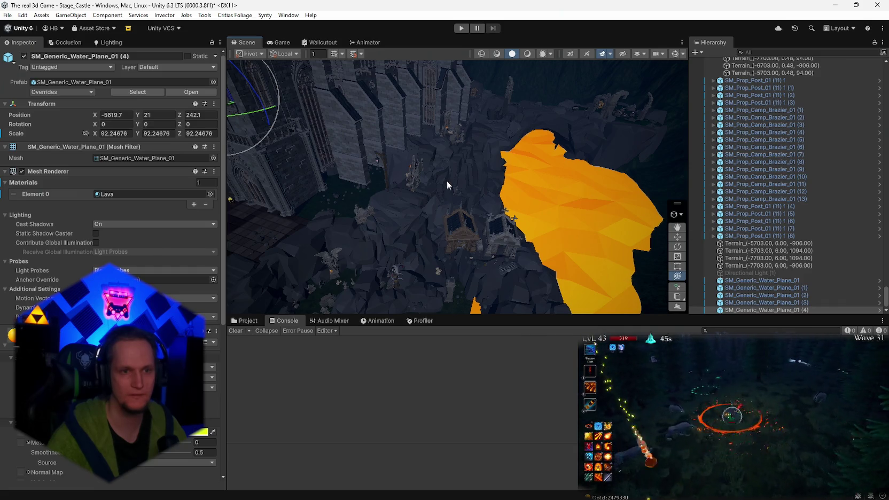
pyautogui.hotkey('ctrl', 'd')
pyautogui.rightClick(429, 118)
pyautogui.moveTo(429, 117)
pyautogui.mouseDown()
pyautogui.moveTo(452, 164)
pyautogui.moveTo(601, 175)
pyautogui.moveTo(536, 173)
pyautogui.mouseUp()
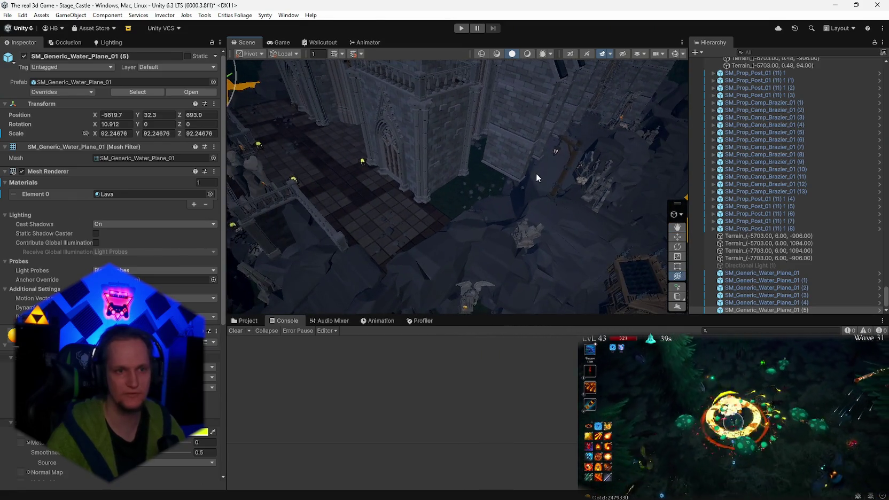
pyautogui.hotkey('ctrl', 'z')
pyautogui.hotkey('ctrl', 'z')
pyautogui.hotkey('ctrl', 'z')
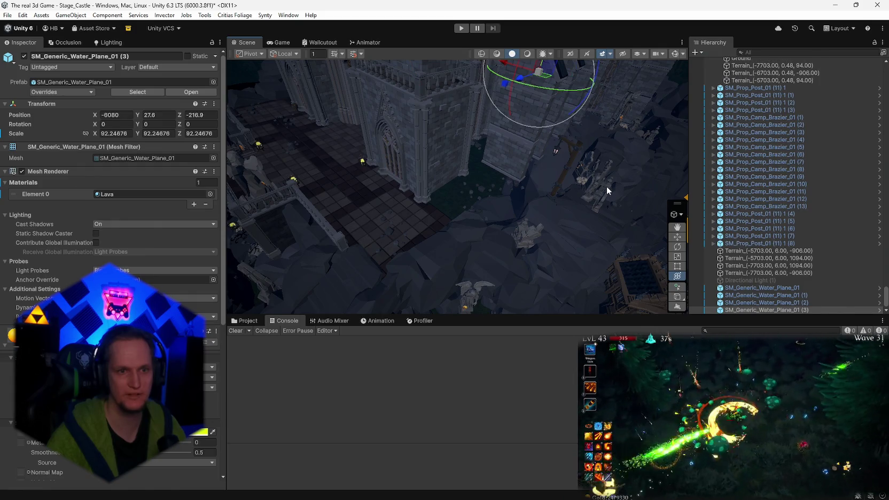
pyautogui.hotkey('ctrl', 'z')
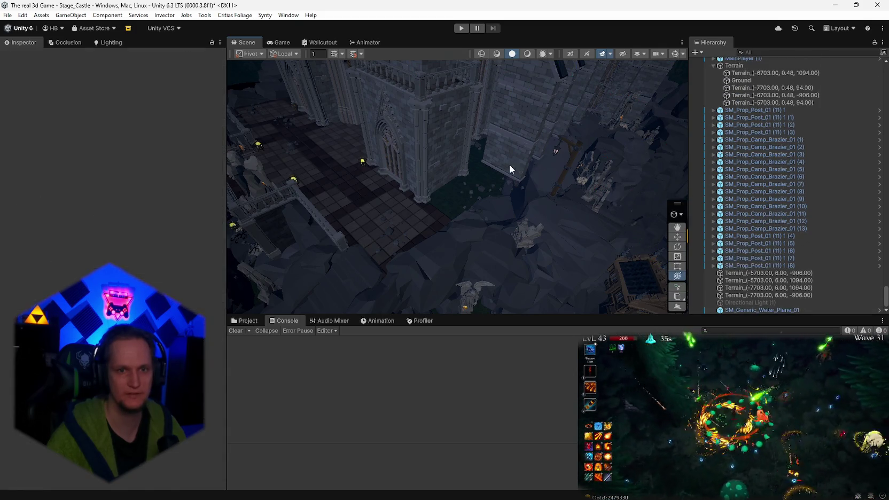
pyautogui.hotkey('ctrl', 'z')
pyautogui.hotkey('ctrl', 'z')
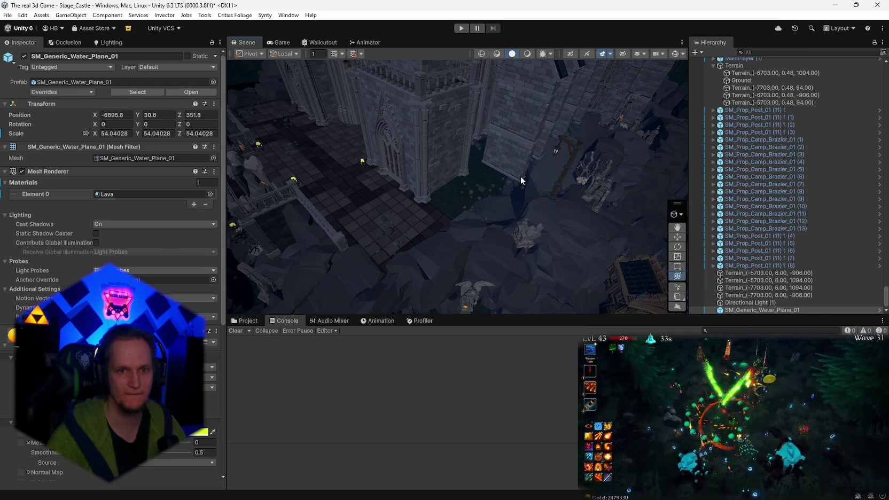
pyautogui.hotkey('ctrl', 'z')
pyautogui.hotkey('ctrl', 'z')
pyautogui.hotkey('ctrl', 'z')
pyautogui.hotkey('ctrl', 'z')
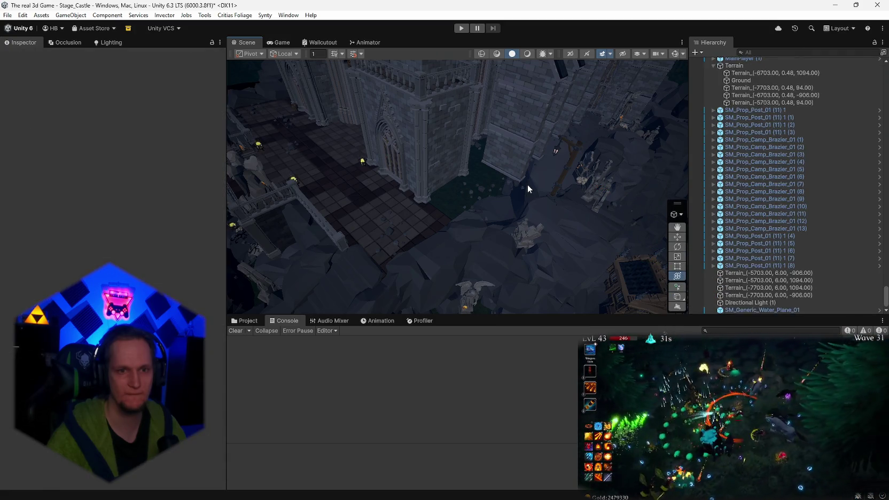
pyautogui.hotkey('ctrl', 'z')
pyautogui.hotkey('ctrl', 'z')
pyautogui.hotkey('ctrl', 'z')
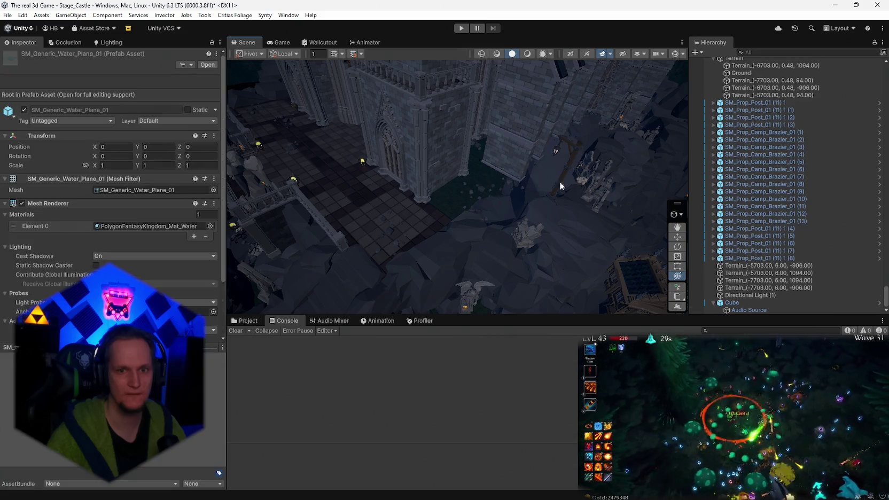
pyautogui.hotkey('ctrl', 'z')
pyautogui.hotkey('ctrl', 'z')
pyautogui.hotkey('ctrl', 'z')
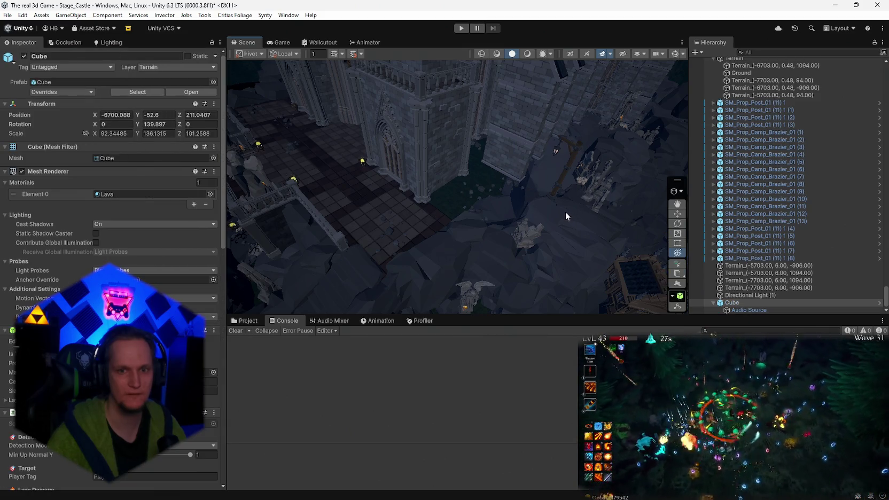
# Orbit over the cave and select the terrain tile beside it.
pyautogui.moveTo(559, 208)
pyautogui.mouseDown()
pyautogui.moveTo(813, 188)
pyautogui.moveTo(558, 210)
pyautogui.moveTo(506, 206)
pyautogui.moveTo(479, 146)
pyautogui.moveTo(452, 125)
pyautogui.moveTo(324, 117)
pyautogui.moveTo(344, 167)
pyautogui.moveTo(382, 196)
pyautogui.mouseUp()
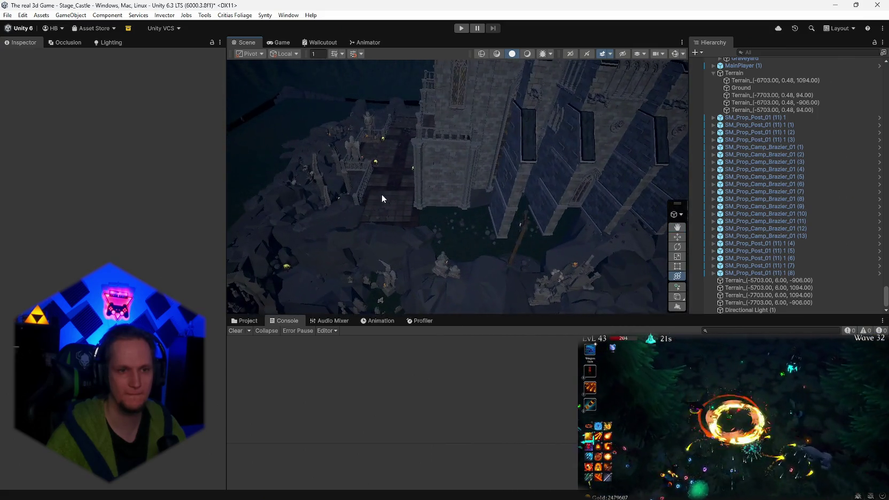
pyautogui.click(400, 198)
pyautogui.moveTo(516, 223)
pyautogui.mouseDown()
pyautogui.moveTo(361, 244)
pyautogui.moveTo(361, 260)
pyautogui.moveTo(440, 258)
pyautogui.moveTo(560, 230)
pyautogui.moveTo(652, 196)
pyautogui.moveTo(377, 170)
pyautogui.moveTo(538, 225)
pyautogui.moveTo(621, 192)
pyautogui.moveTo(820, 217)
pyautogui.moveTo(530, 229)
pyautogui.moveTo(577, 226)
pyautogui.moveTo(592, 204)
pyautogui.moveTo(641, 213)
pyautogui.mouseUp()
# Search the assets for 'plane' and place SM_Generic_Water_Plane_01 in the cave.
pyautogui.scroll(2, 738, 231)
pyautogui.click(244, 321)
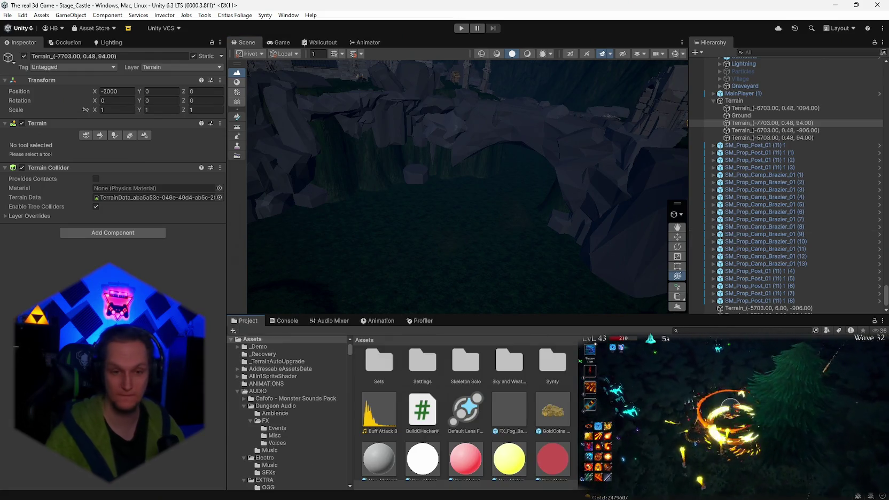
pyautogui.click(689, 331)
pyautogui.write('plane')
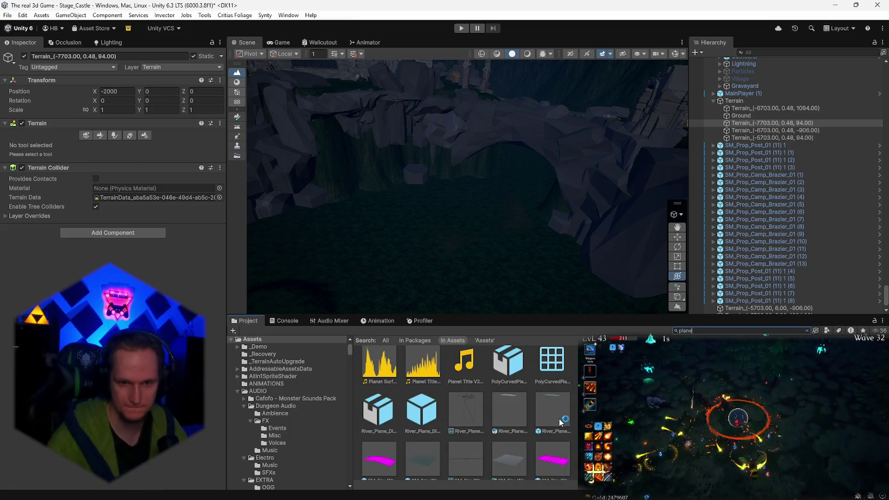
pyautogui.scroll(-3, 465, 411)
pyautogui.moveTo(508, 382); pyautogui.dragTo(468, 267)
pyautogui.moveTo(469, 312)
pyautogui.mouseDown()
pyautogui.moveTo(470, 265)
pyautogui.moveTo(462, 272)
pyautogui.moveTo(462, 288)
pyautogui.moveTo(631, 179)
pyautogui.moveTo(437, 183)
pyautogui.moveTo(459, 161)
pyautogui.moveTo(663, 90)
pyautogui.moveTo(361, 135)
pyautogui.moveTo(403, 282)
pyautogui.moveTo(397, 255)
pyautogui.moveTo(586, 304)
pyautogui.mouseUp()
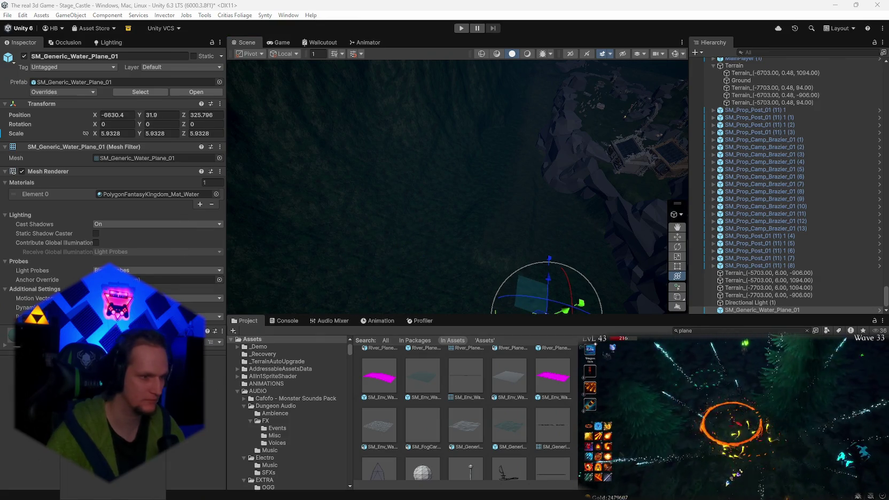
pyautogui.press('f')
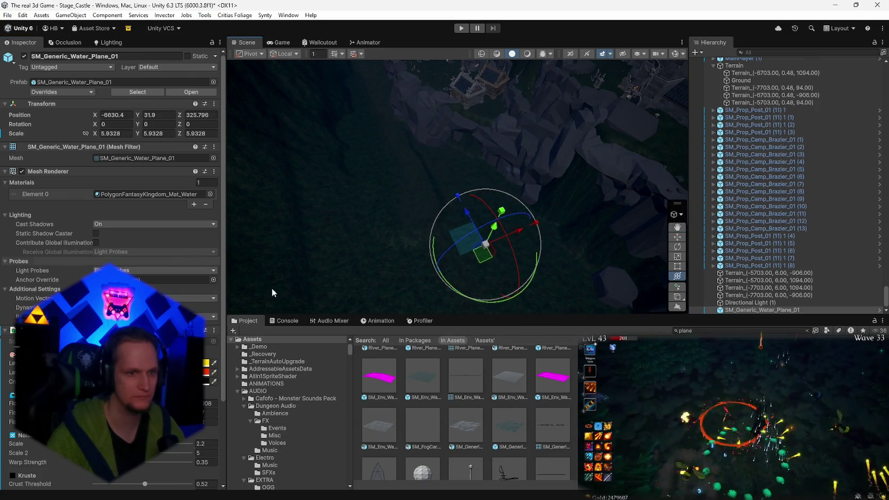
# Search 'lava', apply PA_LiquidLava to the plane, turn on scene lighting and enlarge the plane.
pyautogui.click(723, 330)
pyautogui.hotkey('ctrl', 'a')
pyautogui.press('BackSpace')
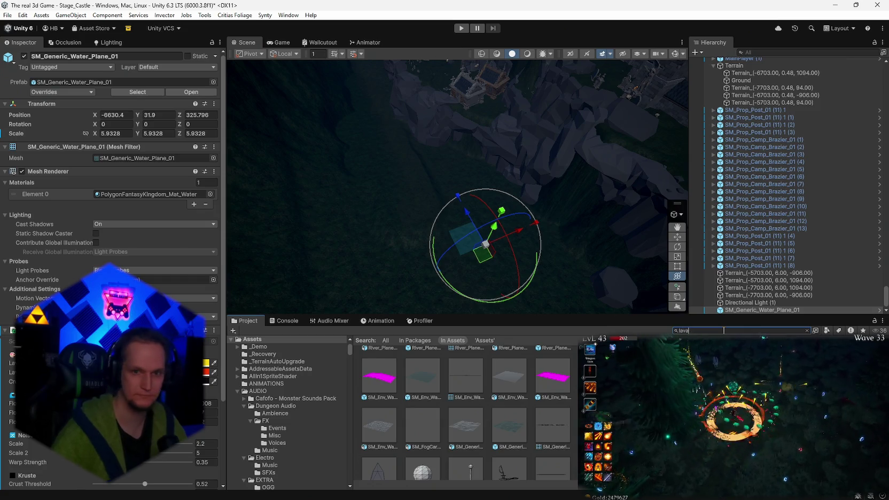
pyautogui.write('lava')
pyautogui.scroll(-1, 525, 401)
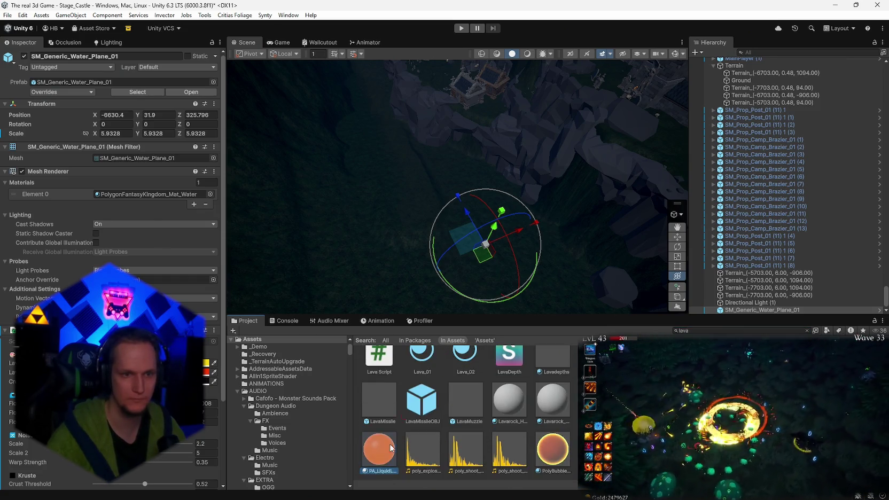
pyautogui.moveTo(379, 449); pyautogui.dragTo(469, 254)
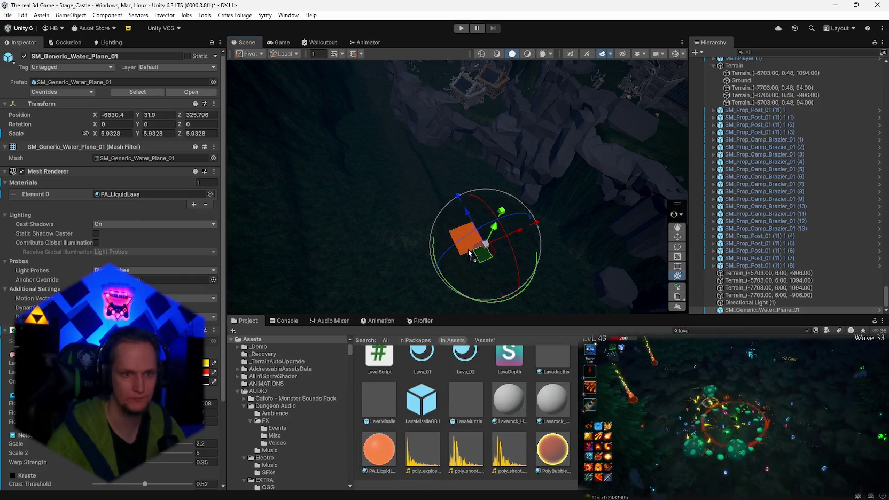
pyautogui.click(527, 55)
pyautogui.moveTo(487, 249)
pyautogui.mouseDown()
pyautogui.moveTo(534, 225)
pyautogui.moveTo(626, 203)
pyautogui.moveTo(435, 224)
pyautogui.moveTo(420, 207)
pyautogui.moveTo(470, 205)
pyautogui.moveTo(423, 207)
pyautogui.moveTo(476, 242)
pyautogui.moveTo(582, 256)
pyautogui.moveTo(564, 299)
pyautogui.moveTo(587, 302)
pyautogui.mouseUp()
# Enlarge the lava plane to about 216 scale, push it along Z and shift it to X -5637.
pyautogui.moveTo(551, 261); pyautogui.dragTo(550, 302)
pyautogui.press('f')
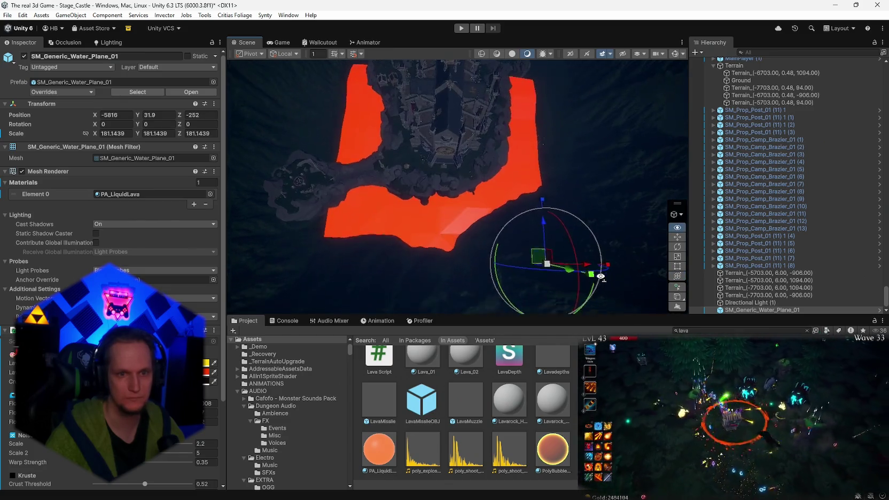
pyautogui.moveTo(546, 267); pyautogui.dragTo(556, 272)
pyautogui.moveTo(542, 232)
pyautogui.mouseDown()
pyautogui.moveTo(547, 276)
pyautogui.moveTo(598, 248)
pyautogui.moveTo(616, 254)
pyautogui.moveTo(582, 261)
pyautogui.moveTo(574, 239)
pyautogui.moveTo(580, 262)
pyautogui.moveTo(598, 253)
pyautogui.mouseUp()
pyautogui.moveTo(625, 245)
pyautogui.mouseDown()
pyautogui.moveTo(545, 126)
pyautogui.moveTo(558, 123)
pyautogui.moveTo(476, 104)
pyautogui.moveTo(428, 64)
pyautogui.moveTo(63, 494)
pyautogui.moveTo(243, 446)
pyautogui.mouseUp()
# Lower the lava plane to about Y 22, check it from several angles, then delete it.
pyautogui.press('e')
pyautogui.click(677, 276)
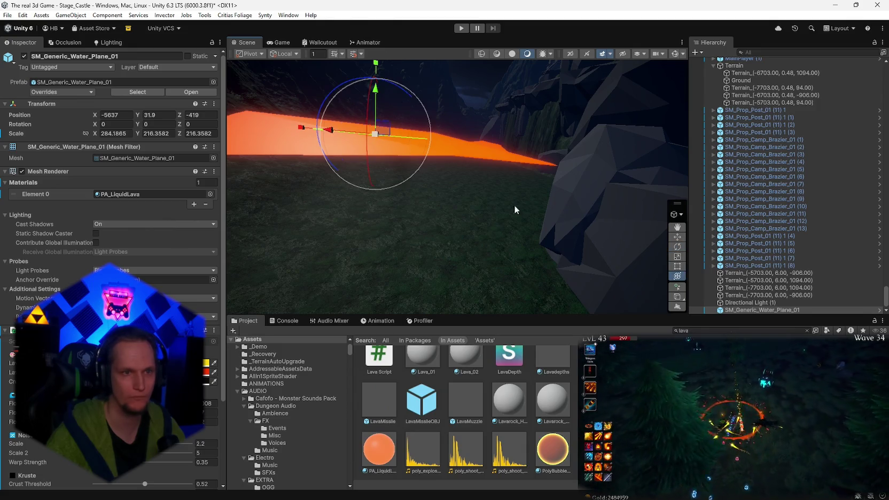
pyautogui.moveTo(374, 80); pyautogui.dragTo(376, 92)
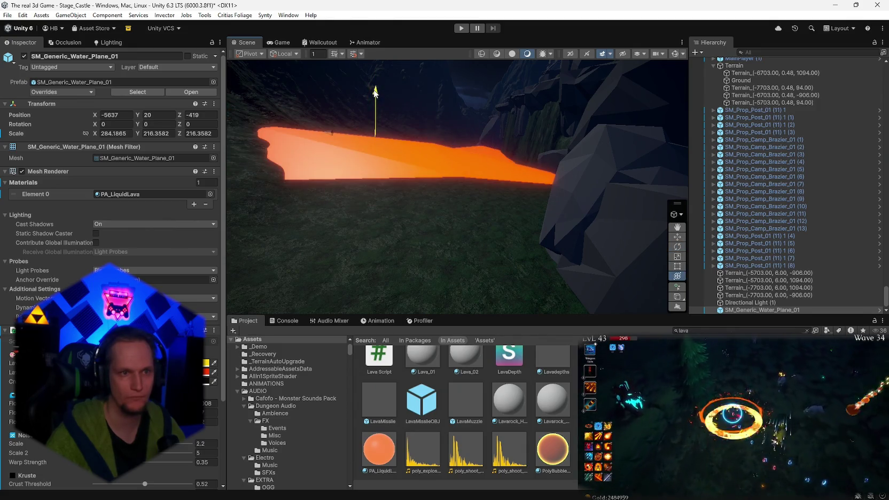
pyautogui.moveTo(427, 139)
pyautogui.mouseDown()
pyautogui.moveTo(361, 106)
pyautogui.moveTo(392, 135)
pyautogui.moveTo(420, 127)
pyautogui.moveTo(409, 134)
pyautogui.mouseUp()
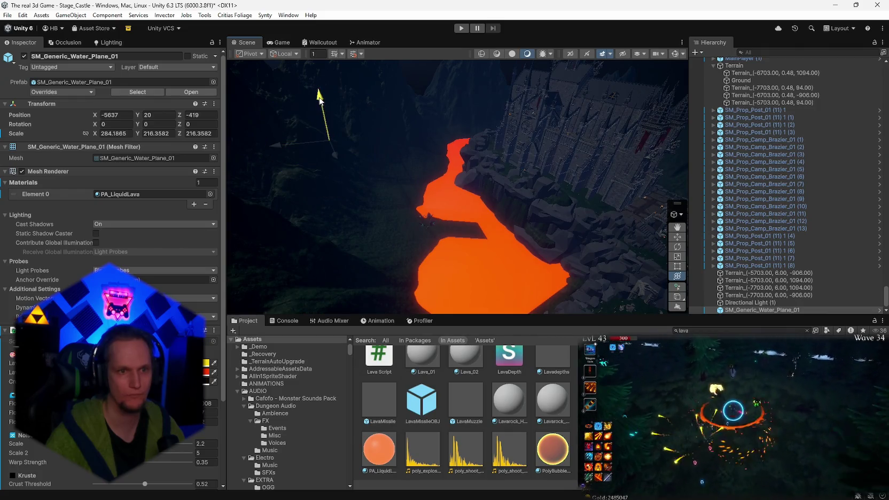
pyautogui.moveTo(319, 95)
pyautogui.mouseDown()
pyautogui.moveTo(287, 155)
pyautogui.moveTo(666, 323)
pyautogui.moveTo(673, 270)
pyautogui.moveTo(405, 252)
pyautogui.moveTo(417, 230)
pyautogui.moveTo(388, 200)
pyautogui.moveTo(503, 188)
pyautogui.moveTo(554, 240)
pyautogui.moveTo(456, 258)
pyautogui.moveTo(280, 265)
pyautogui.moveTo(246, 230)
pyautogui.moveTo(238, 181)
pyautogui.moveTo(248, 174)
pyautogui.moveTo(272, 216)
pyautogui.moveTo(339, 250)
pyautogui.moveTo(449, 129)
pyautogui.mouseUp()
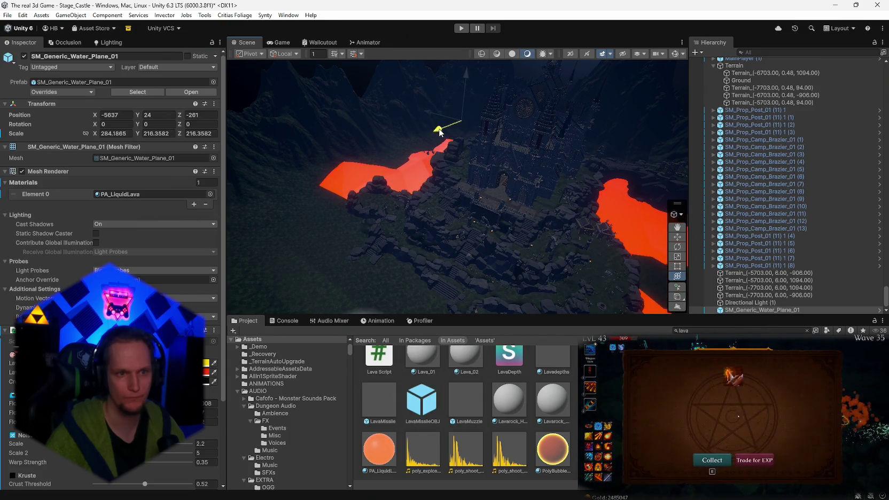
pyautogui.moveTo(388, 216)
pyautogui.mouseDown()
pyautogui.moveTo(472, 238)
pyautogui.moveTo(445, 252)
pyautogui.moveTo(354, 220)
pyautogui.moveTo(392, 208)
pyautogui.moveTo(428, 143)
pyautogui.moveTo(460, 224)
pyautogui.moveTo(404, 273)
pyautogui.moveTo(288, 278)
pyautogui.moveTo(257, 251)
pyautogui.moveTo(251, 289)
pyautogui.moveTo(486, 193)
pyautogui.moveTo(482, 178)
pyautogui.moveTo(498, 174)
pyautogui.mouseUp()
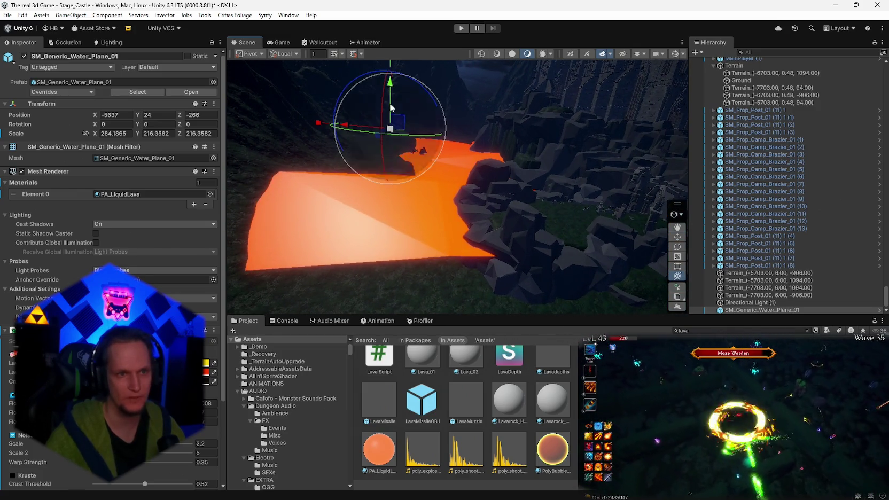
pyautogui.moveTo(391, 93)
pyautogui.mouseDown()
pyautogui.moveTo(414, 109)
pyautogui.moveTo(495, 233)
pyautogui.moveTo(465, 150)
pyautogui.moveTo(473, 143)
pyautogui.mouseUp()
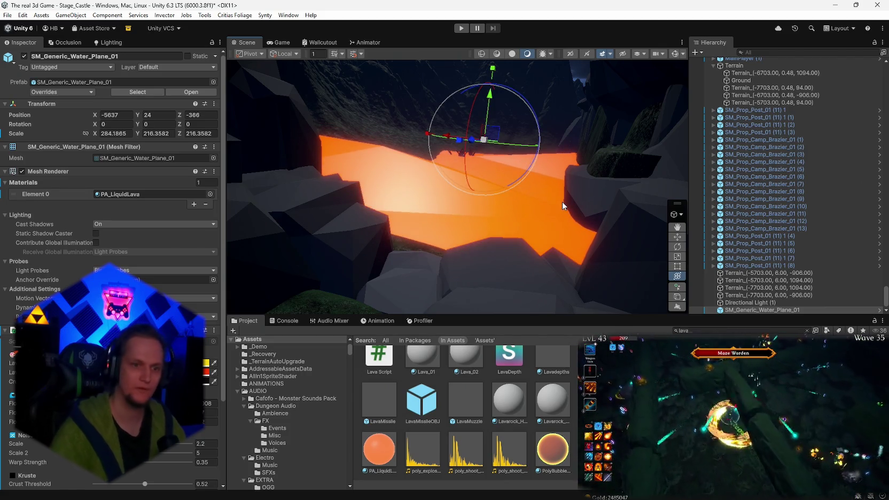
pyautogui.press('Delete')
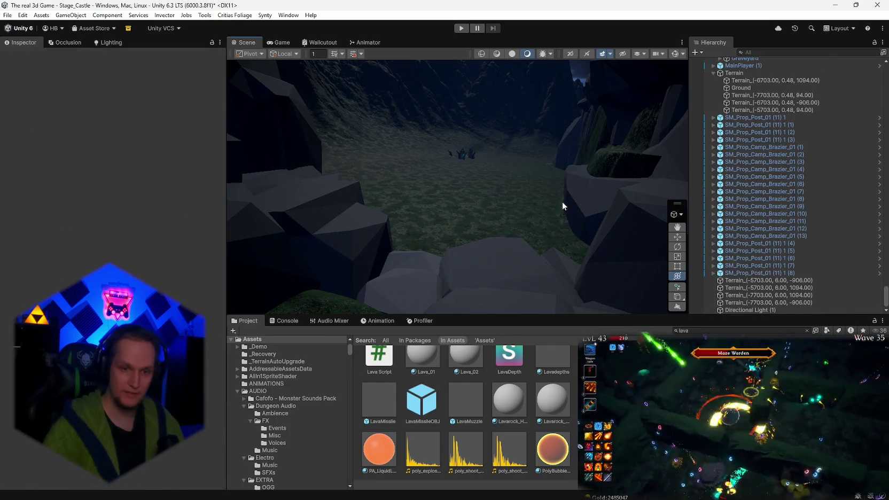
# Drop a Plane_Particle into the cave and scale it up to about 1357.7.
pyautogui.click(753, 329)
pyautogui.write('plane')
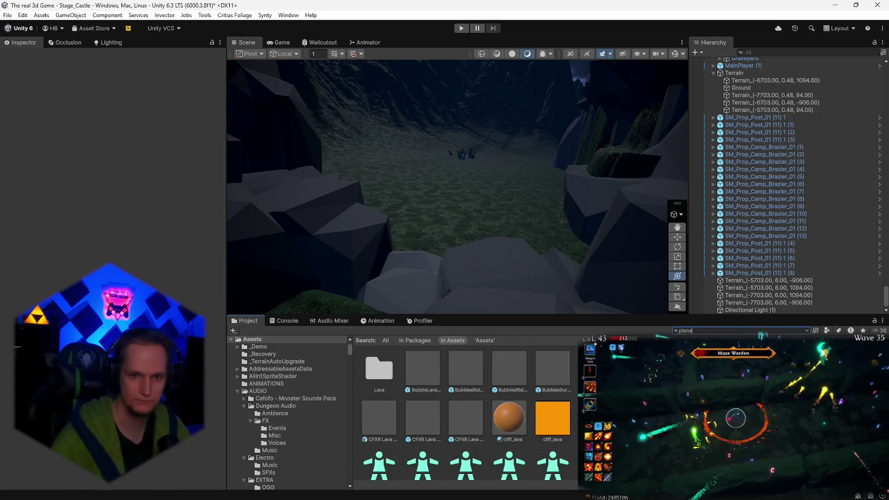
pyautogui.moveTo(620, 294)
pyautogui.mouseDown()
pyautogui.moveTo(570, 233)
pyautogui.moveTo(587, 246)
pyautogui.mouseUp()
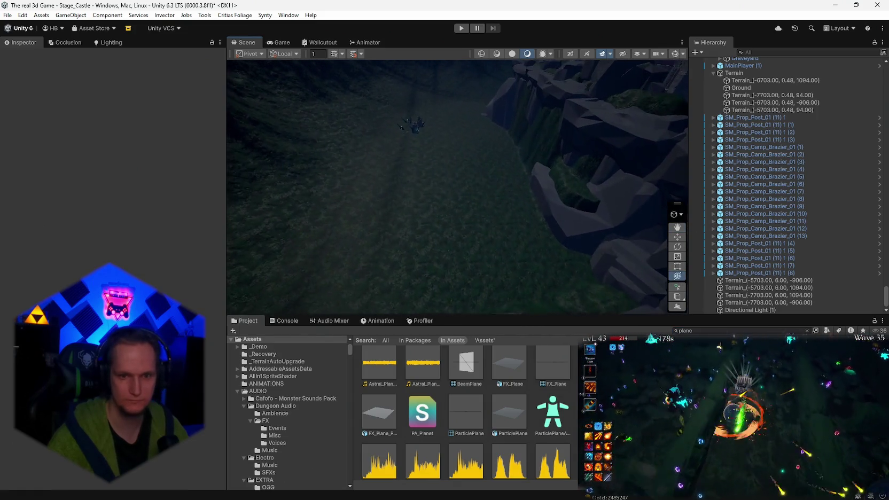
pyautogui.moveTo(379, 414)
pyautogui.mouseDown()
pyautogui.moveTo(462, 241)
pyautogui.moveTo(463, 251)
pyautogui.moveTo(121, 255)
pyautogui.mouseUp()
pyautogui.moveTo(477, 279)
pyautogui.mouseDown()
pyautogui.moveTo(456, 214)
pyautogui.moveTo(478, 201)
pyautogui.moveTo(806, 208)
pyautogui.moveTo(782, 239)
pyautogui.mouseUp()
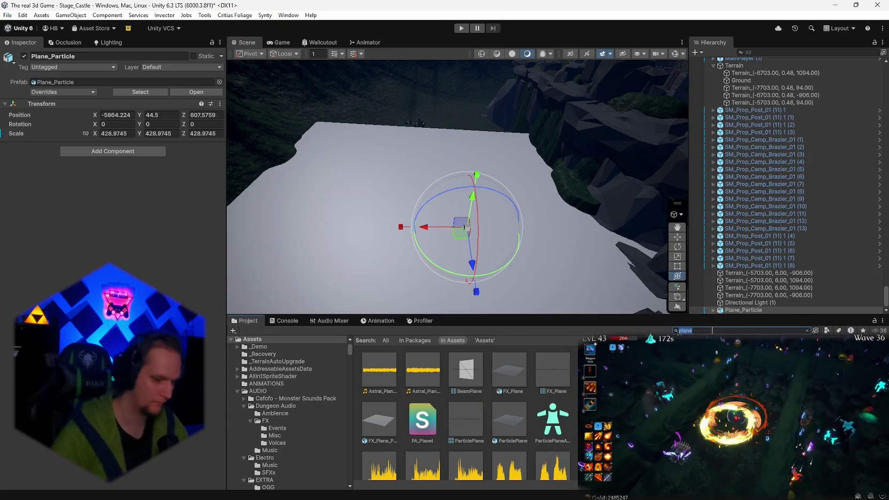
# Search 'lava' and drag the cliff_lava material onto the Plane_Particle.
pyautogui.doubleClick(732, 331)
pyautogui.write('lava')
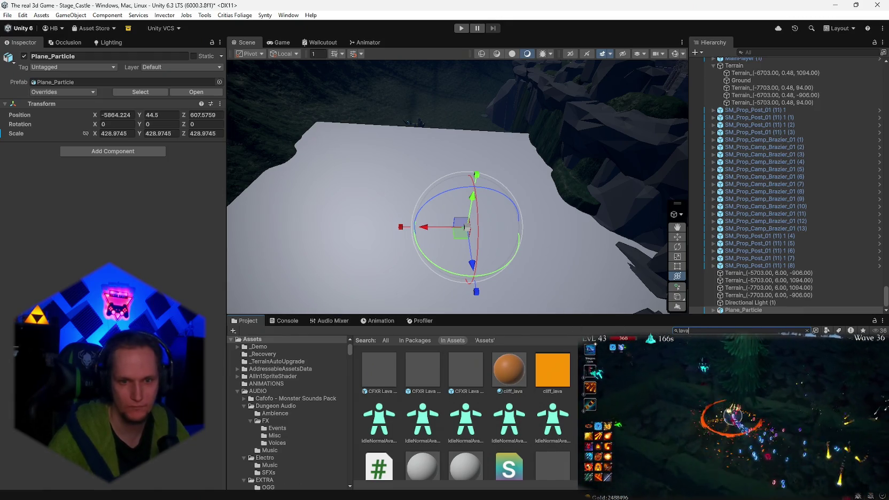
pyautogui.moveTo(552, 368)
pyautogui.mouseDown()
pyautogui.moveTo(374, 213)
pyautogui.moveTo(475, 255)
pyautogui.moveTo(403, 276)
pyautogui.moveTo(423, 165)
pyautogui.moveTo(462, 172)
pyautogui.moveTo(463, 150)
pyautogui.mouseUp()
pyautogui.scroll(-5, 416, 265)
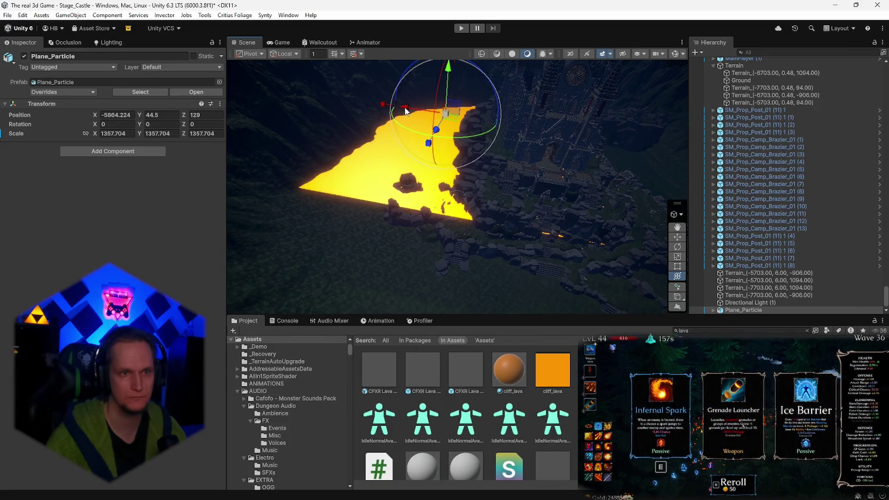
pyautogui.moveTo(480, 116)
pyautogui.mouseDown()
pyautogui.moveTo(551, 111)
pyautogui.moveTo(486, 192)
pyautogui.moveTo(437, 68)
pyautogui.moveTo(406, 82)
pyautogui.moveTo(551, 163)
pyautogui.moveTo(457, 186)
pyautogui.moveTo(532, 194)
pyautogui.moveTo(573, 218)
pyautogui.moveTo(536, 103)
pyautogui.moveTo(544, 101)
pyautogui.moveTo(513, 213)
pyautogui.moveTo(476, 260)
pyautogui.moveTo(416, 222)
pyautogui.moveTo(474, 199)
pyautogui.moveTo(542, 193)
pyautogui.moveTo(472, 204)
pyautogui.moveTo(447, 192)
pyautogui.moveTo(479, 191)
pyautogui.moveTo(548, 258)
pyautogui.moveTo(569, 259)
pyautogui.moveTo(213, 238)
pyautogui.moveTo(27, 193)
pyautogui.moveTo(11, 218)
pyautogui.moveTo(294, 234)
pyautogui.moveTo(246, 228)
pyautogui.moveTo(363, 221)
pyautogui.moveTo(730, 288)
pyautogui.mouseUp()
# Try twice to add Lava Surface Controller to Plane_Particle, dismissing the renderer error each time.
pyautogui.click(80, 152)
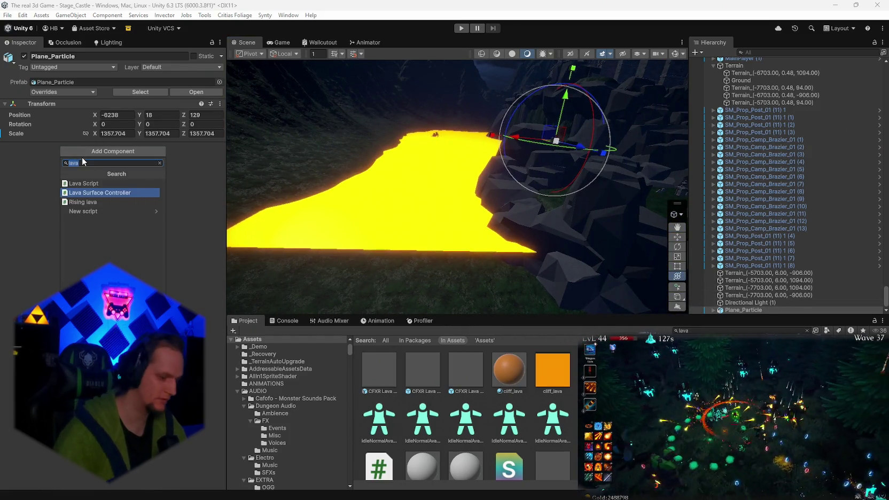
pyautogui.click(130, 193)
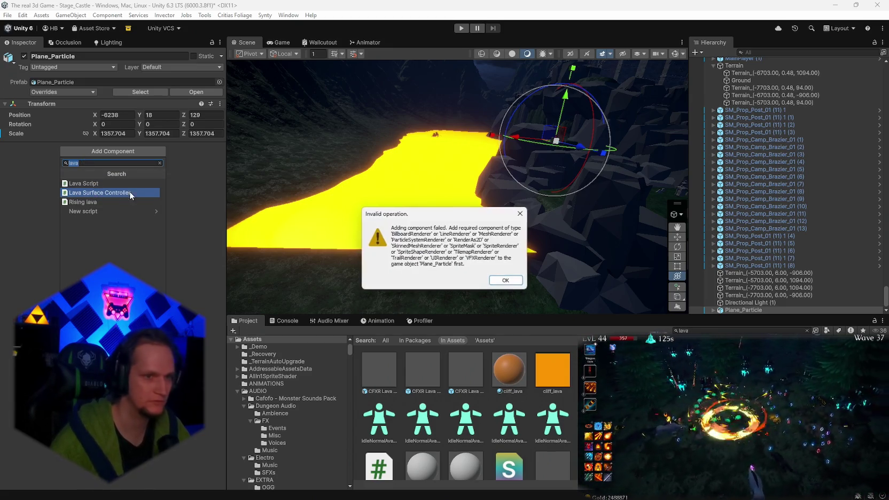
pyautogui.click(502, 282)
pyautogui.click(761, 303)
pyautogui.click(741, 309)
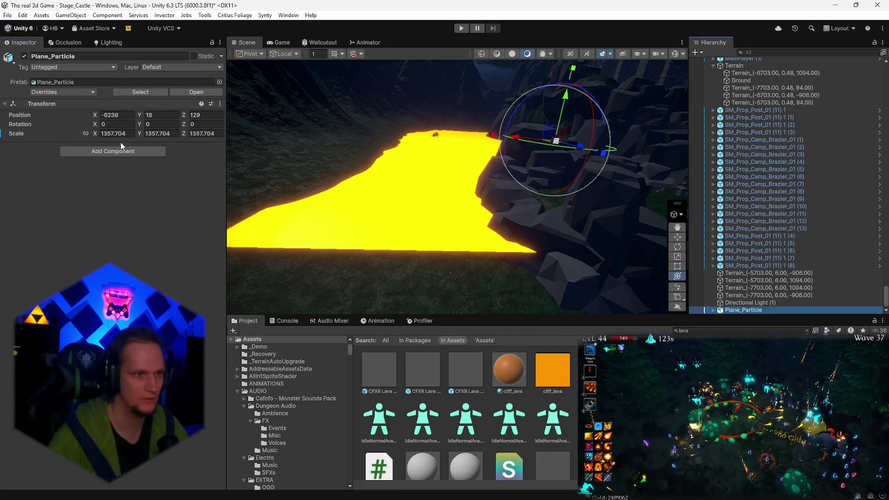
pyautogui.click(110, 151)
pyautogui.click(87, 194)
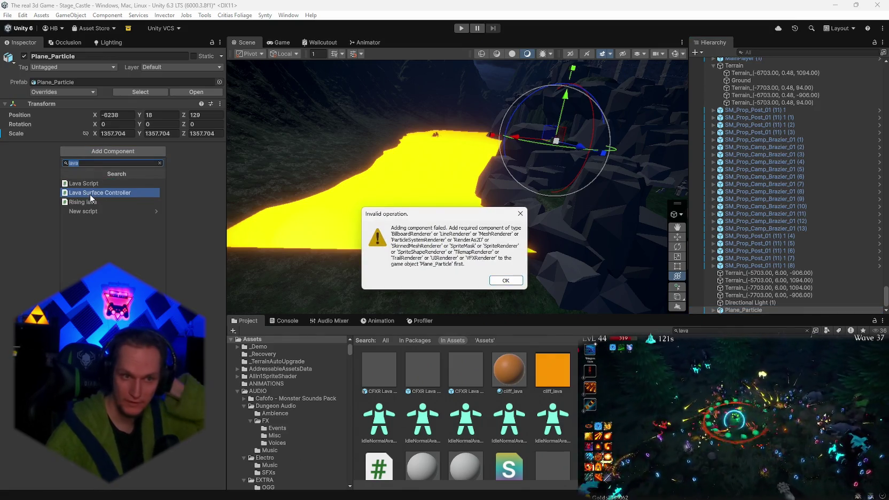
pyautogui.click(500, 278)
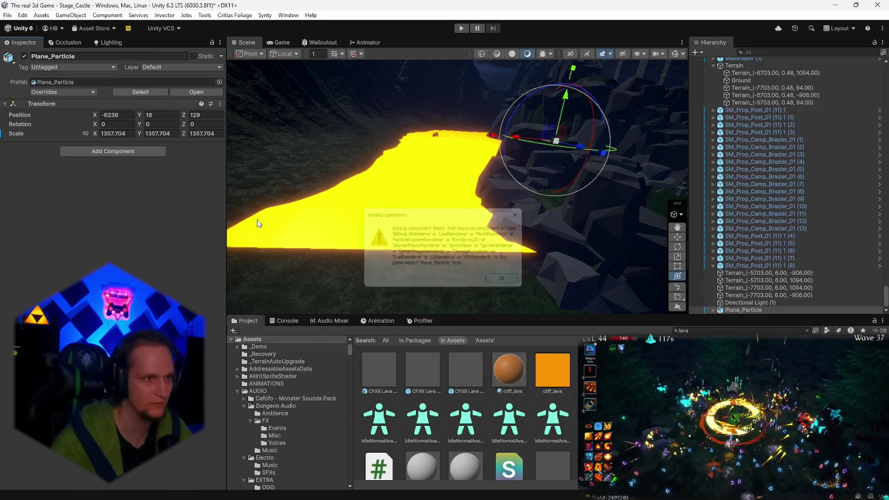
# Search 'meshre' and add a Mesh Renderer component to Plane_Particle.
pyautogui.click(72, 151)
pyautogui.write('meshre')
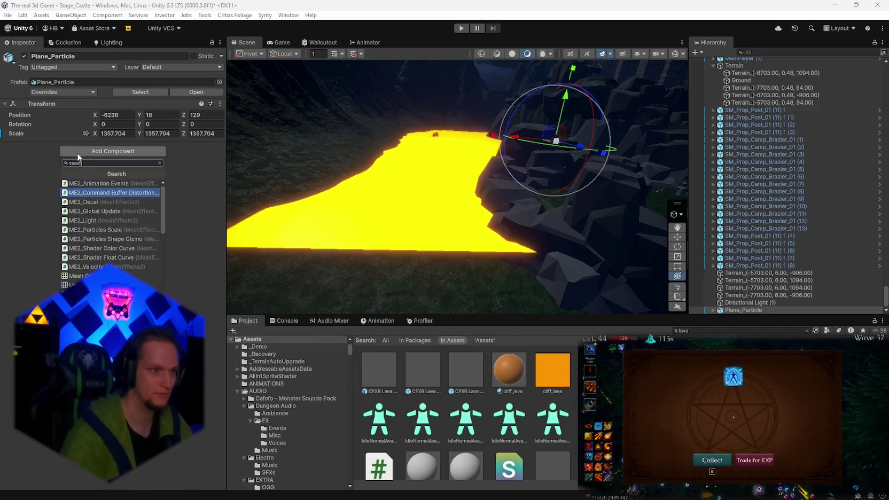
pyautogui.click(98, 184)
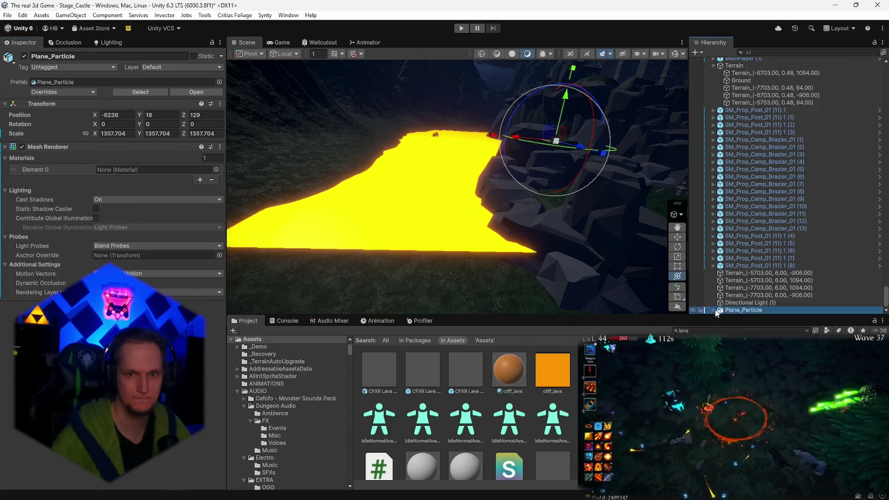
# Expand Plane_Particle and select its pCube1 child to view the Lava material.
pyautogui.moveTo(736, 314); pyautogui.dragTo(108, 159)
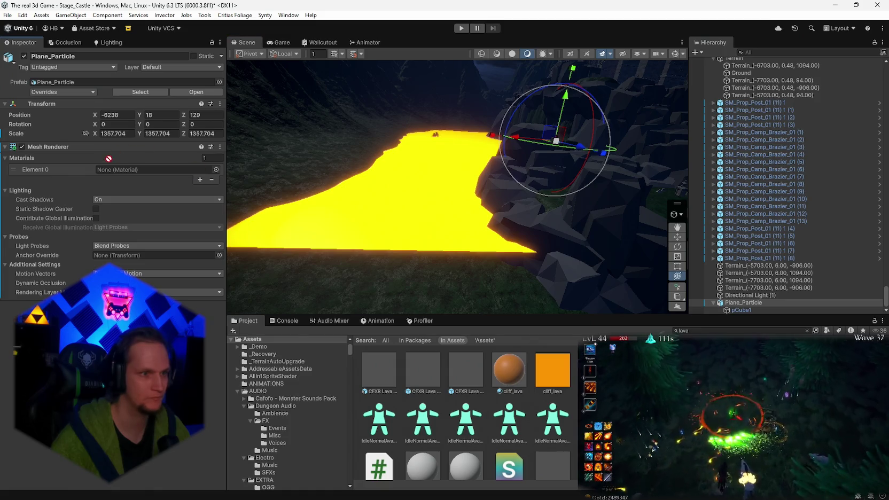
pyautogui.click(741, 311)
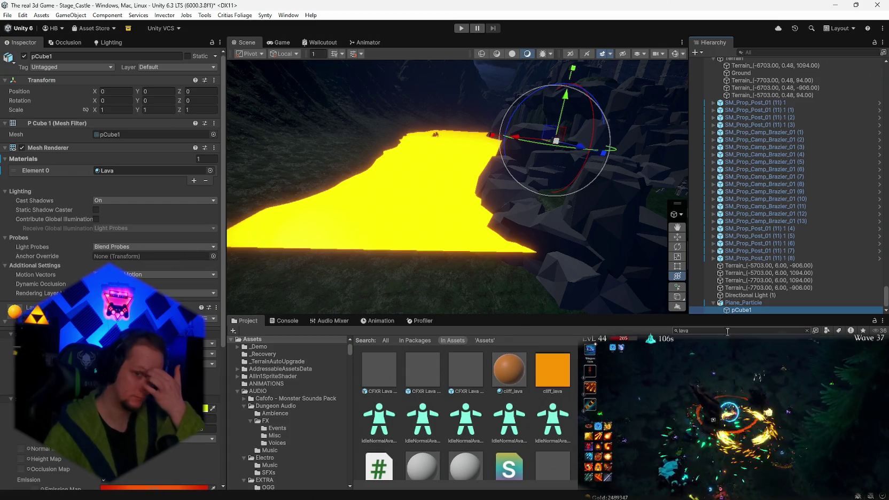
pyautogui.click(743, 302)
pyautogui.click(741, 311)
pyautogui.scroll(-6, 112, 214)
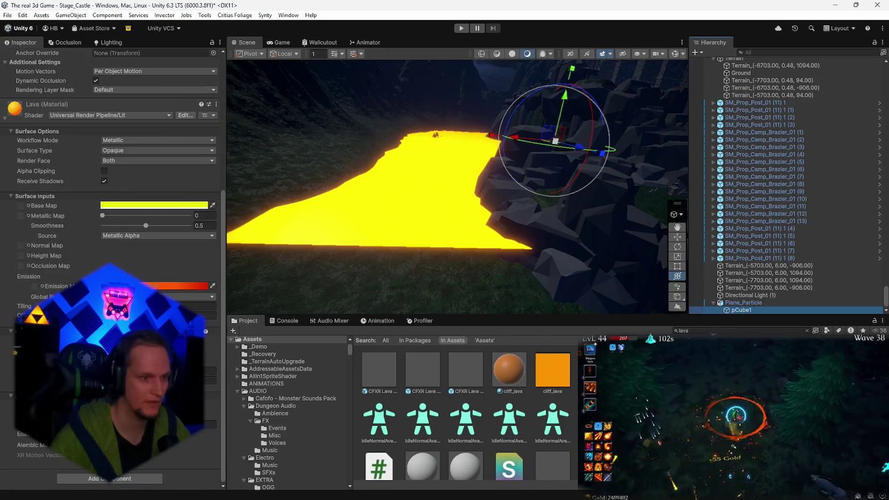
# Add the Lava Surface Controller component to pCube1, then open the File menu.
pyautogui.click(116, 478)
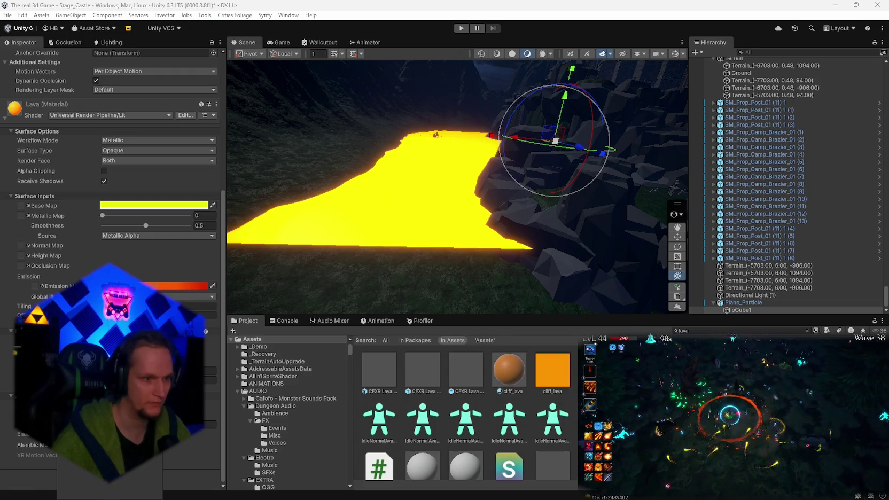
pyautogui.scroll(5, 112, 213)
pyautogui.scroll(-3, 112, 213)
pyautogui.scroll(4, 113, 214)
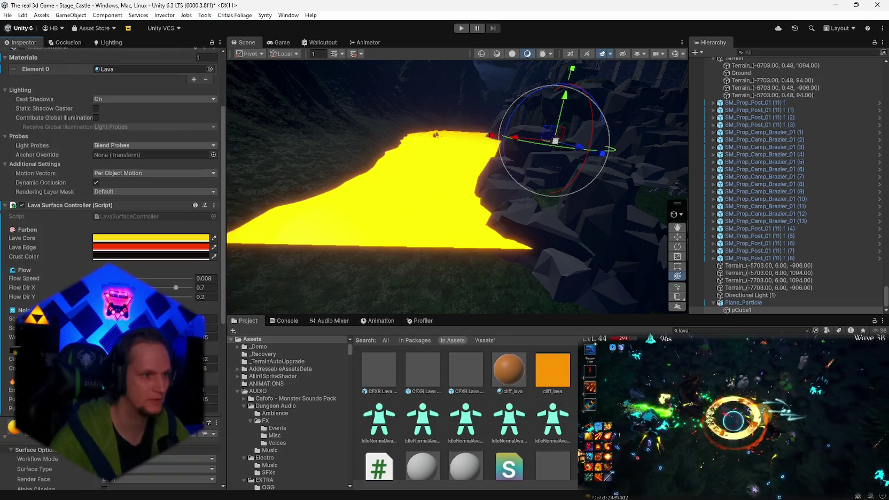
pyautogui.scroll(-3, 113, 214)
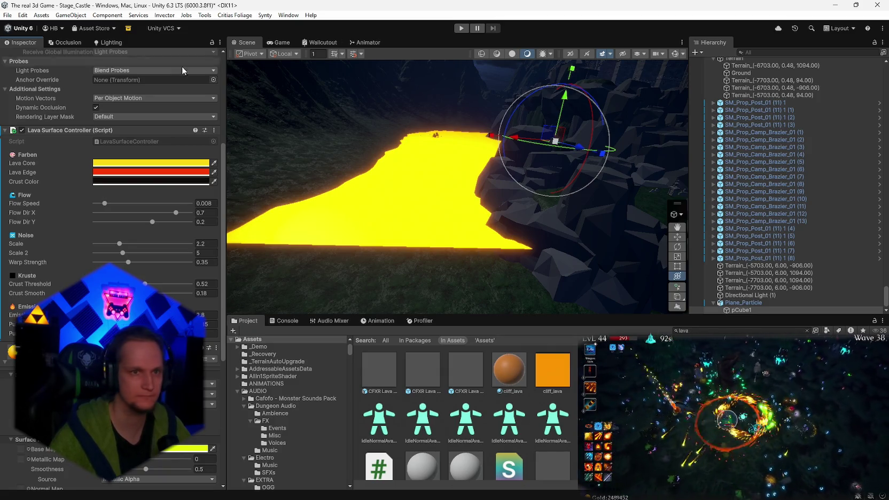
pyautogui.click(7, 15)
pyautogui.click(8, 15)
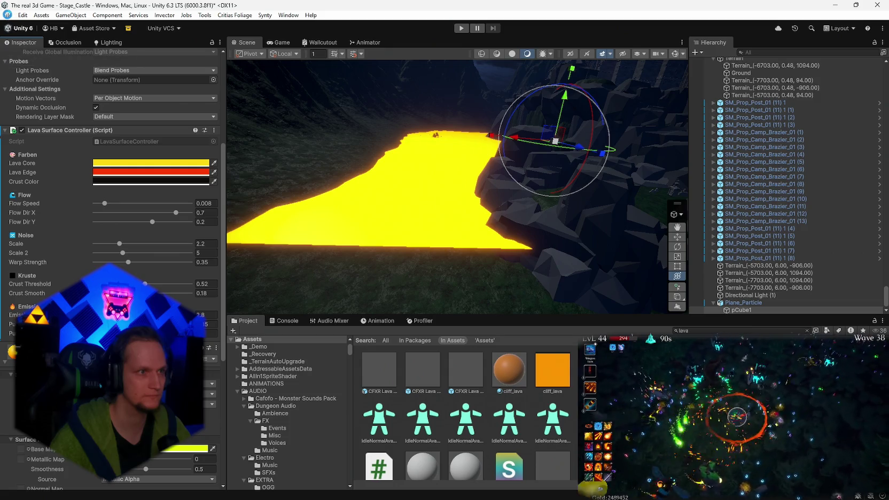
pyautogui.click(9, 16)
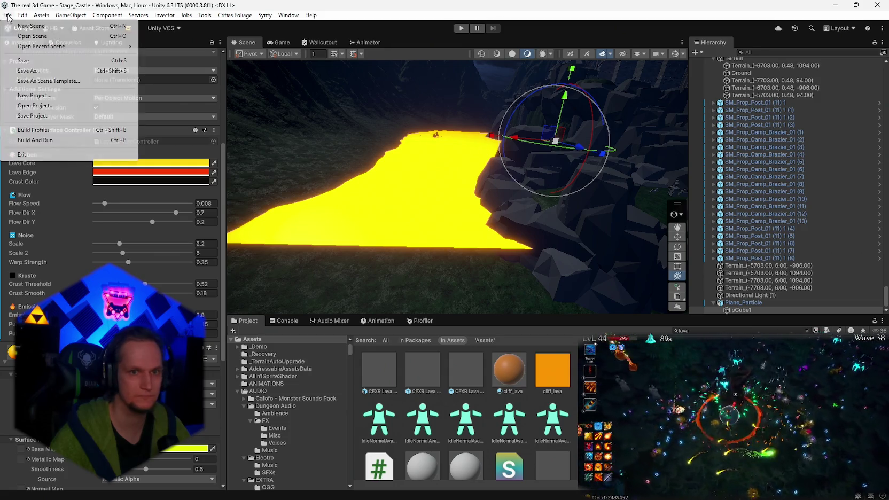
# Save the project and orbit the Scene view toward the castle cliffs.
pyautogui.click(36, 116)
pyautogui.moveTo(650, 121)
pyautogui.mouseDown()
pyautogui.moveTo(751, 114)
pyautogui.moveTo(630, 123)
pyautogui.moveTo(520, 149)
pyautogui.moveTo(576, 166)
pyautogui.moveTo(608, 129)
pyautogui.mouseUp()
pyautogui.scroll(1, 761, 154)
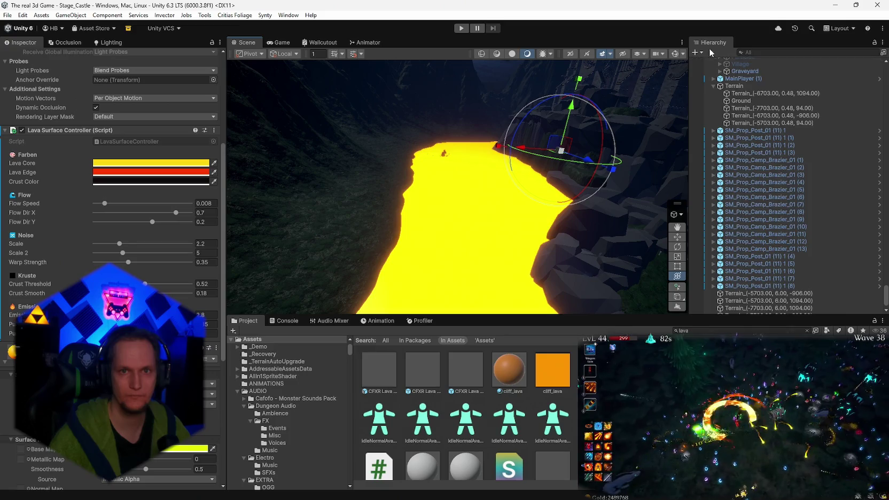
# Create a new Camera from the Hierarchy create menu and enter Play mode.
pyautogui.click(703, 52)
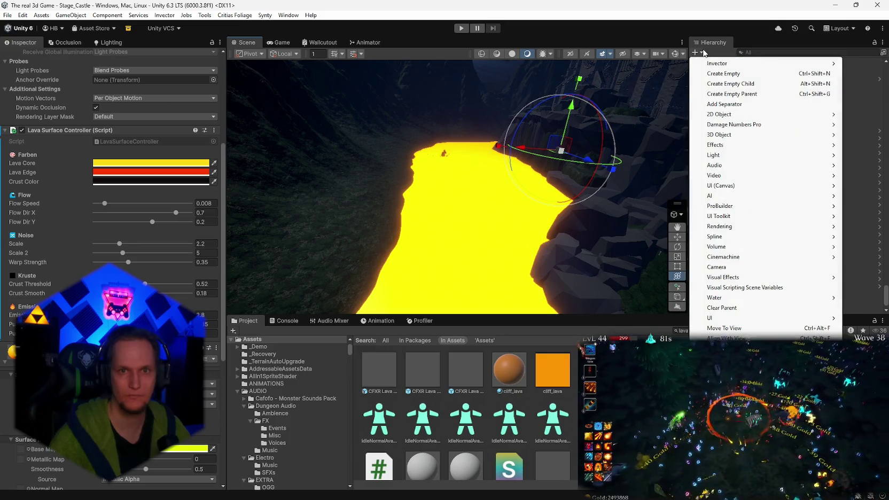
pyautogui.click(726, 268)
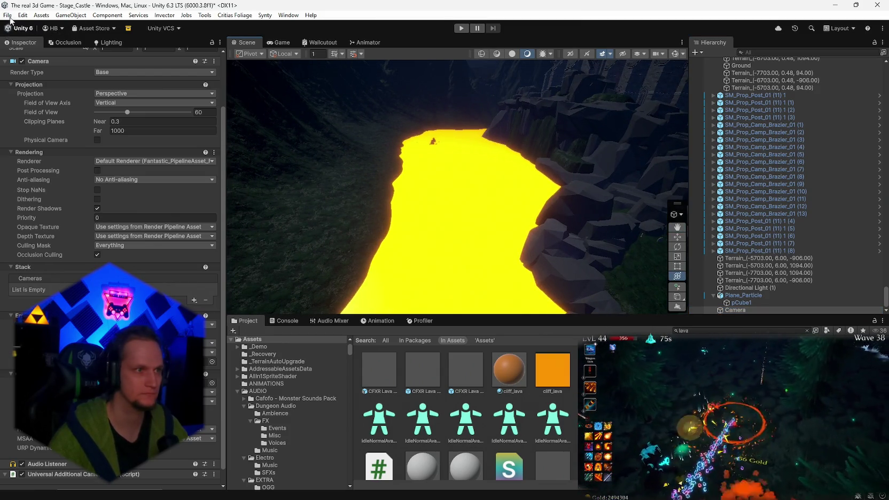
pyautogui.click(462, 28)
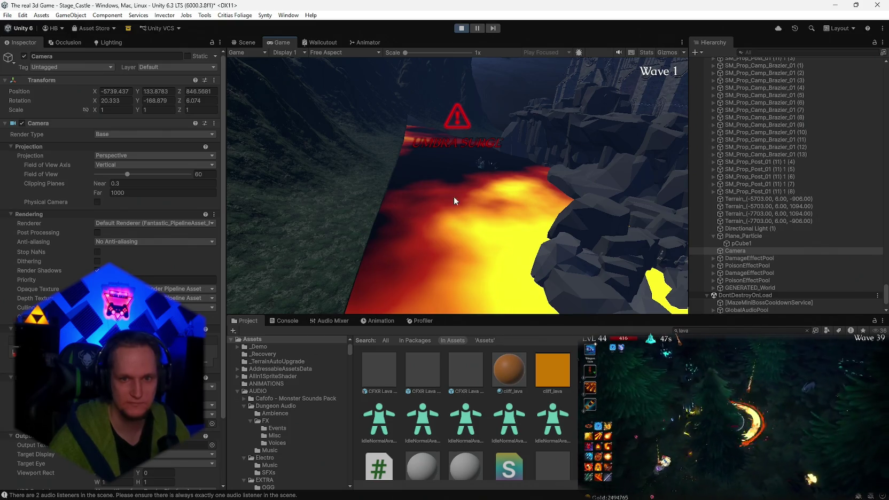
# On pCube1, raise noise Scale to 8, Scale 2 to 16 and Warp Strength to 0.714.
pyautogui.click(727, 243)
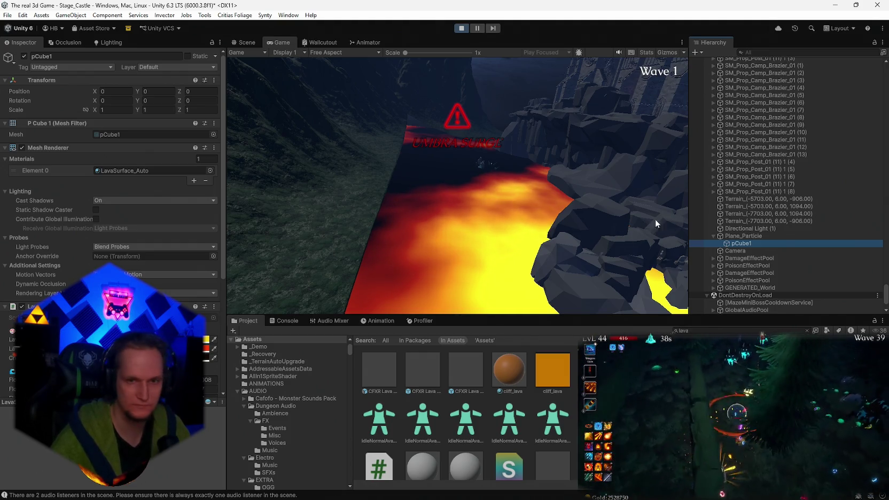
pyautogui.scroll(-5, 153, 272)
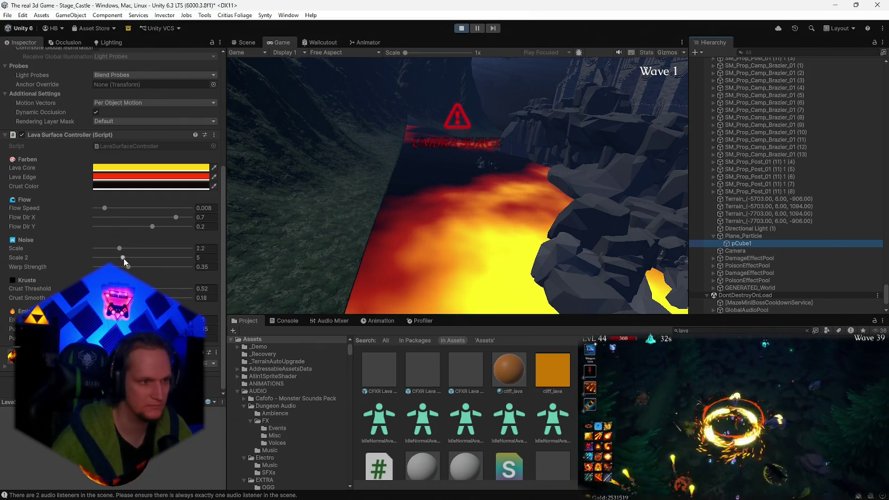
pyautogui.moveTo(120, 248); pyautogui.dragTo(214, 247)
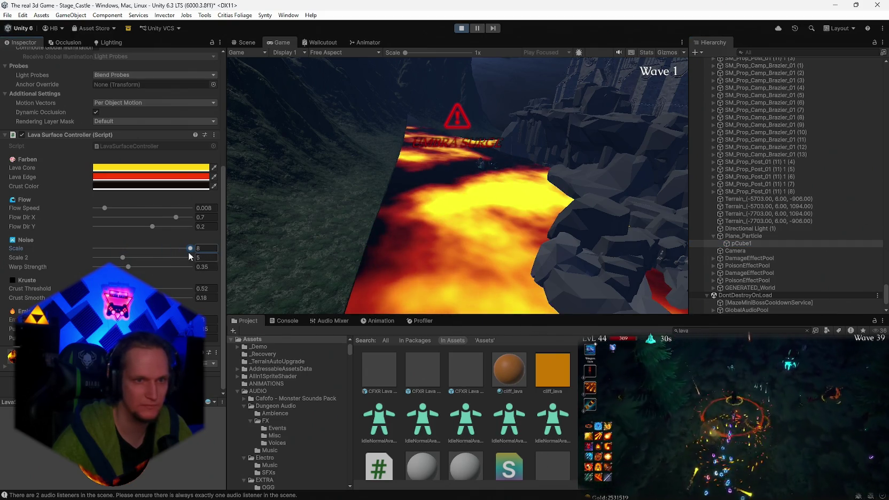
pyautogui.moveTo(123, 256); pyautogui.dragTo(198, 262)
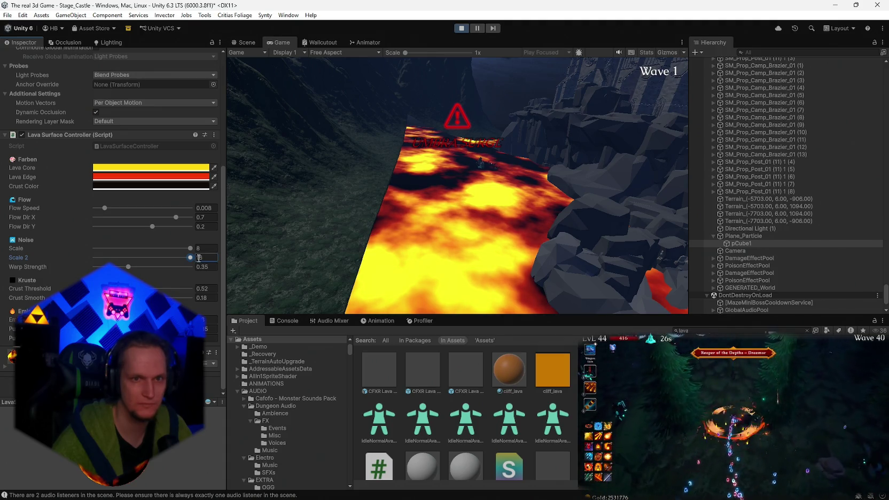
pyautogui.moveTo(129, 269)
pyautogui.mouseDown()
pyautogui.moveTo(219, 266)
pyautogui.moveTo(164, 271)
pyautogui.mouseUp()
# Set Flow Speed to 0.08, keep Crust Threshold at 0.52, then select Plane_Particle.
pyautogui.moveTo(105, 208)
pyautogui.mouseDown()
pyautogui.moveTo(224, 210)
pyautogui.moveTo(146, 217)
pyautogui.moveTo(181, 217)
pyautogui.mouseUp()
pyautogui.moveTo(136, 297)
pyautogui.mouseDown()
pyautogui.moveTo(123, 297)
pyautogui.moveTo(187, 298)
pyautogui.moveTo(193, 288)
pyautogui.mouseUp()
pyautogui.hotkey('ctrl', 'z')
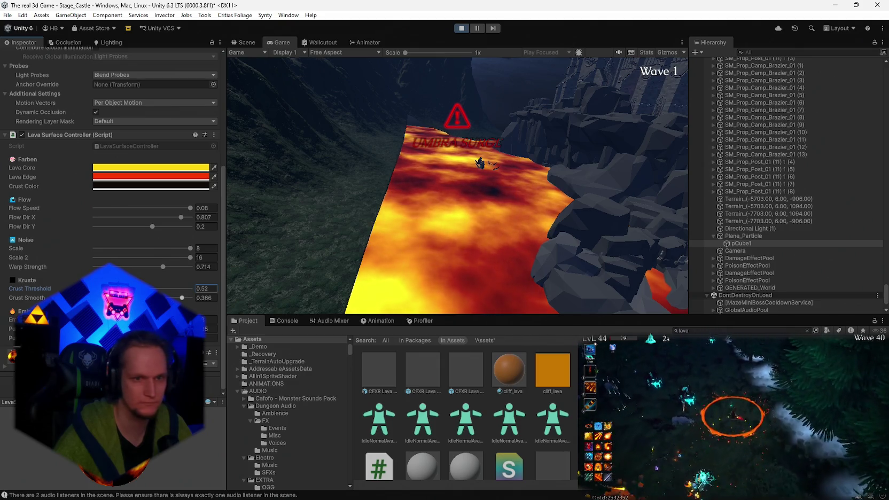
pyautogui.press('Return')
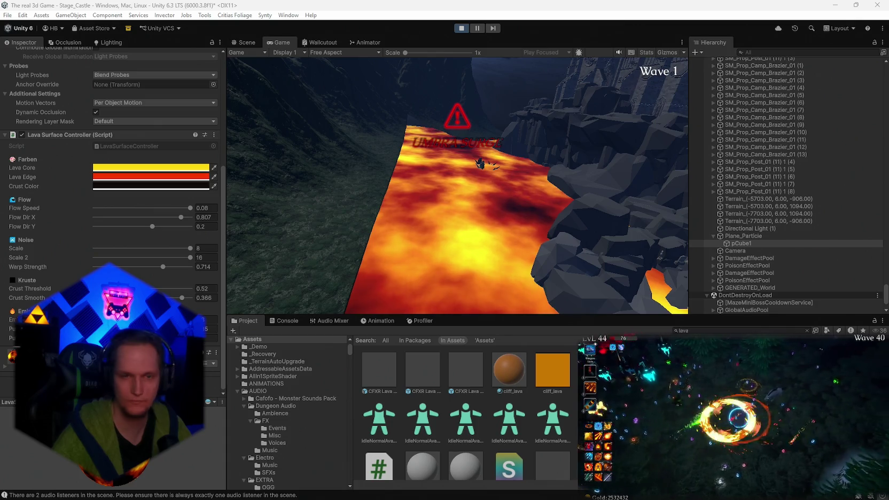
pyautogui.click(740, 236)
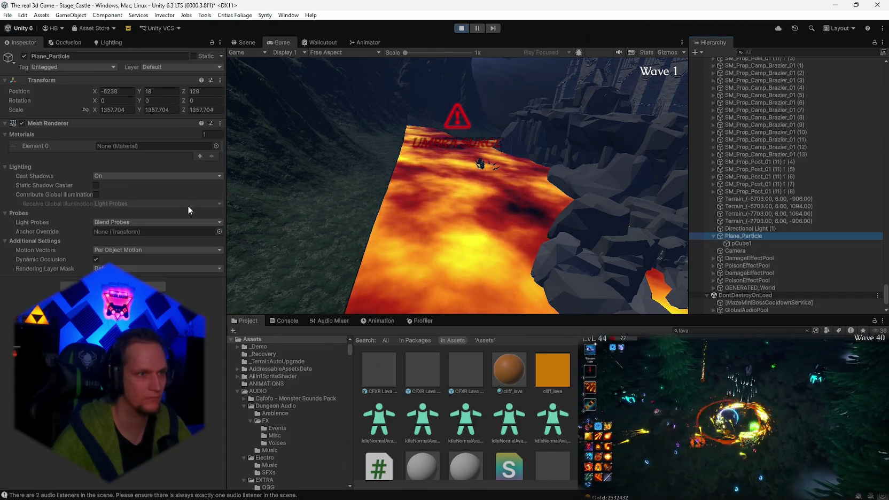
pyautogui.hotkey('alt', 'Tab')
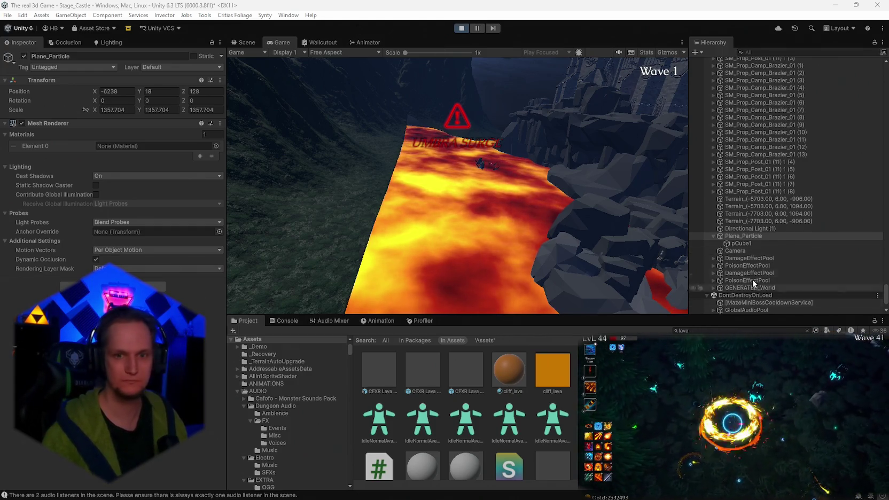
pyautogui.click(740, 243)
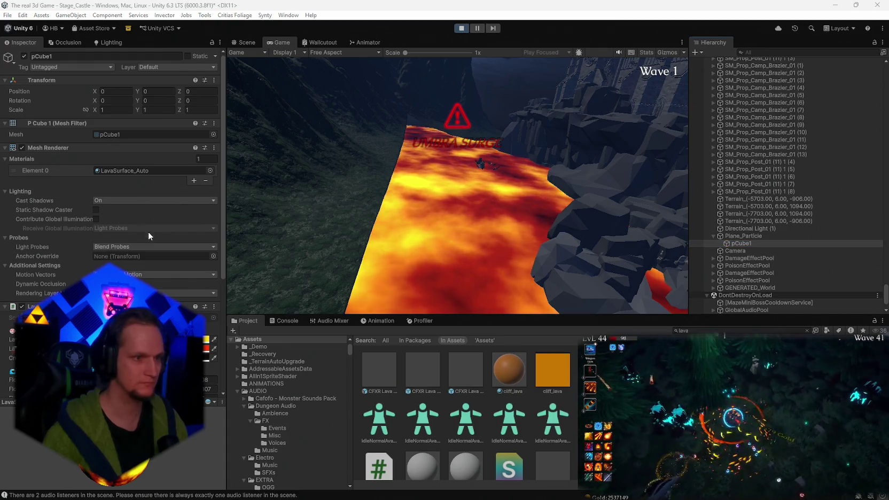
# Snip a screenshot of the Lava Surface Controller settings with Win+Shift+S.
pyautogui.scroll(-6, 148, 231)
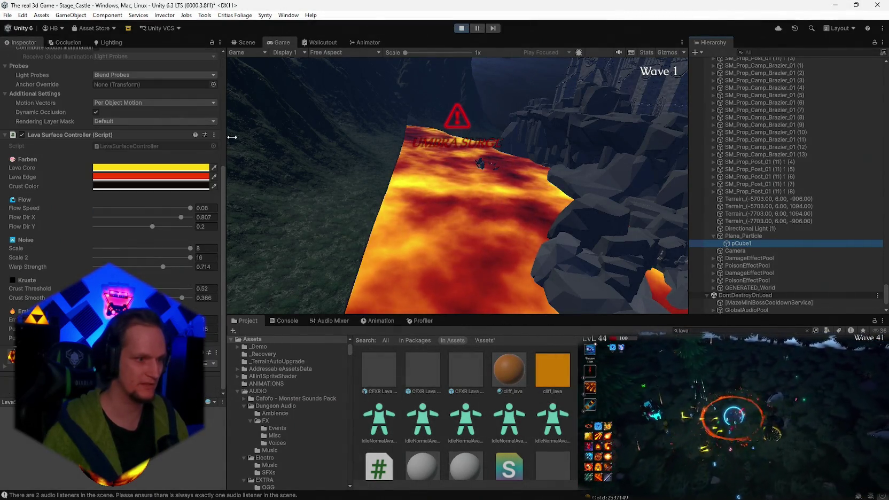
pyautogui.press('super+shift+s')
pyautogui.moveTo(228, 114); pyautogui.dragTo(2, 368)
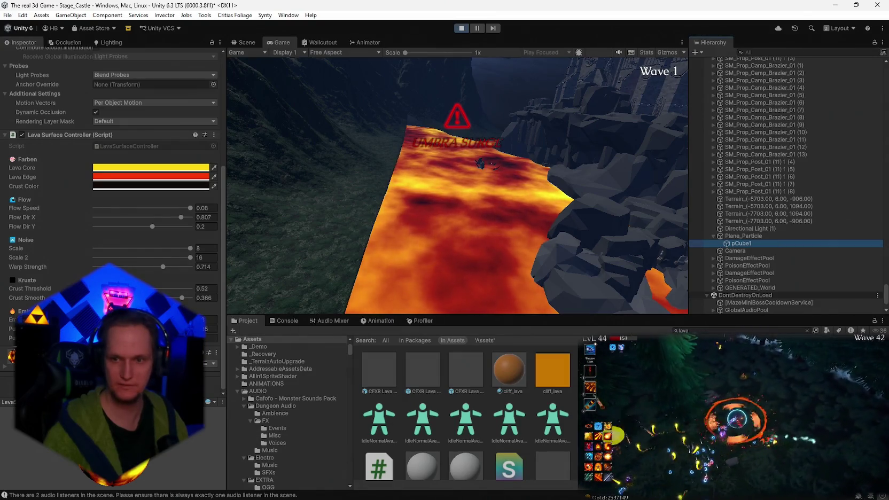
# Review the noise scale, Warp Stärke and Kruste Schwelle material values, then stop the game.
pyautogui.scroll(-10, 91, 272)
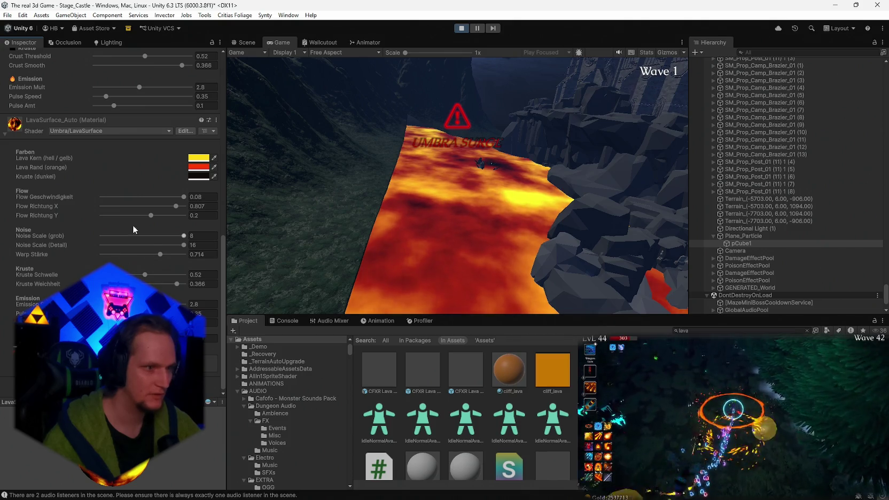
pyautogui.moveTo(181, 236)
pyautogui.mouseDown()
pyautogui.moveTo(78, 230)
pyautogui.moveTo(202, 247)
pyautogui.mouseUp()
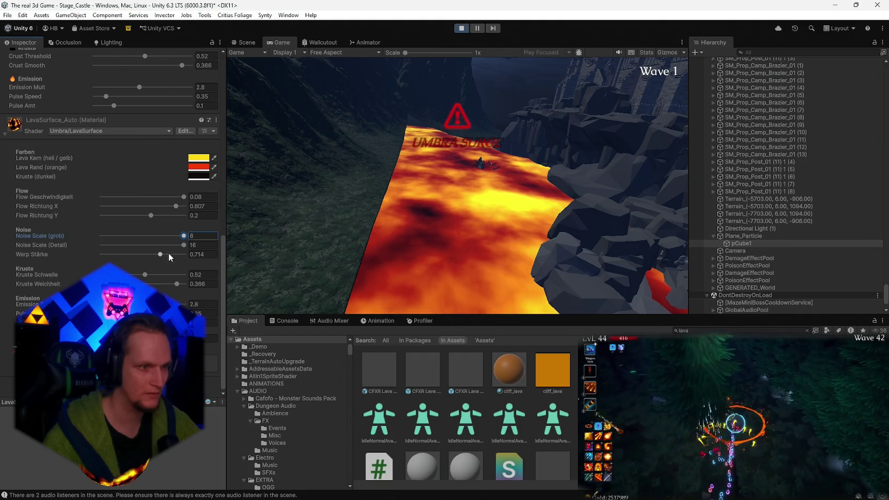
pyautogui.click(183, 245)
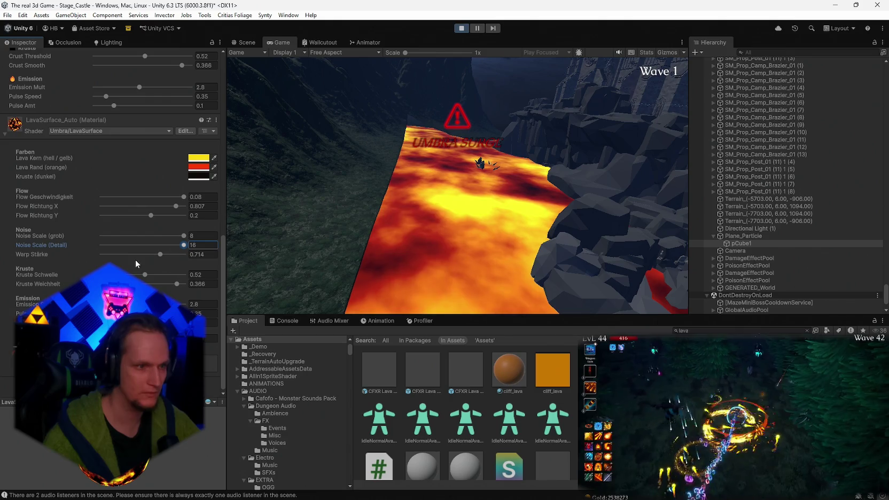
pyautogui.click(154, 255)
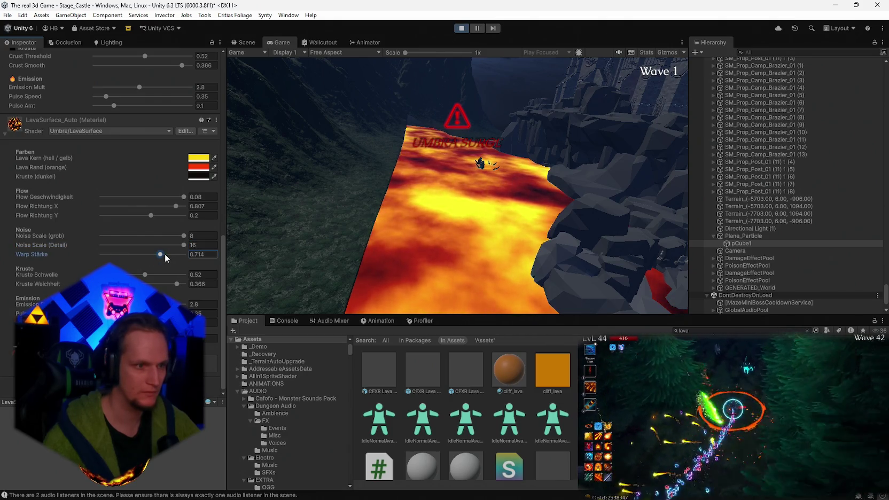
pyautogui.click(144, 275)
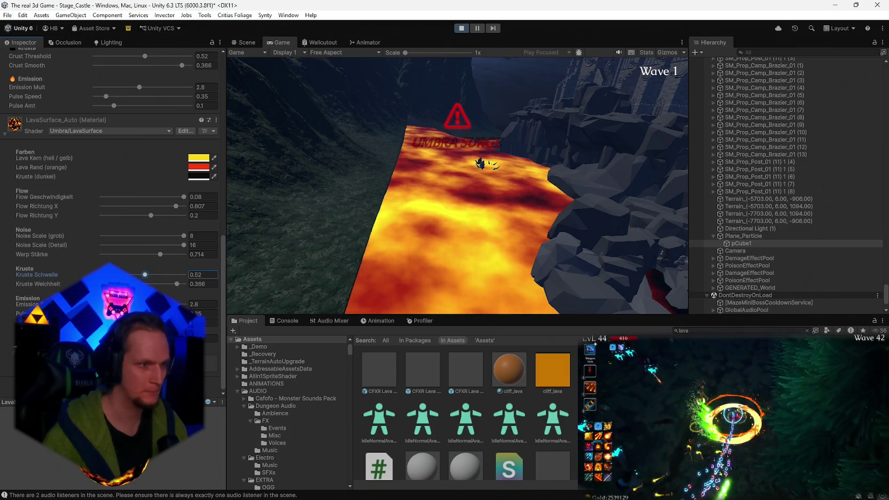
pyautogui.scroll(3, 112, 161)
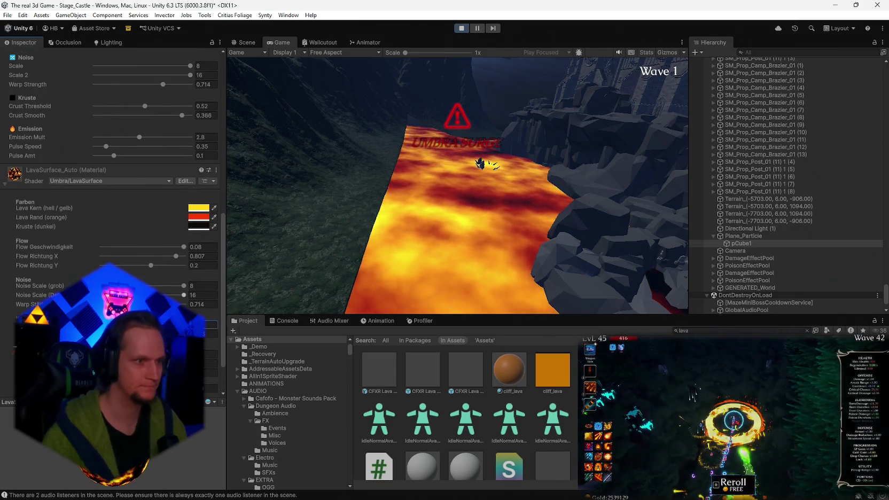
pyautogui.scroll(10, 137, 272)
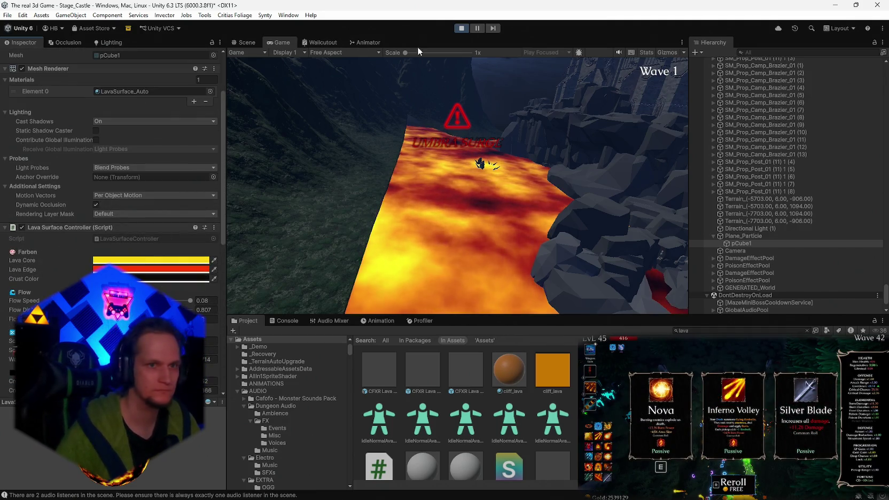
pyautogui.click(462, 28)
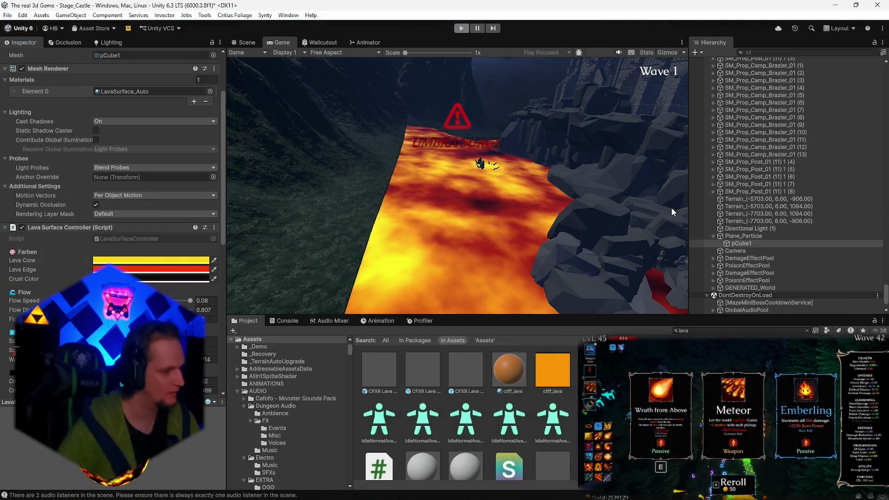
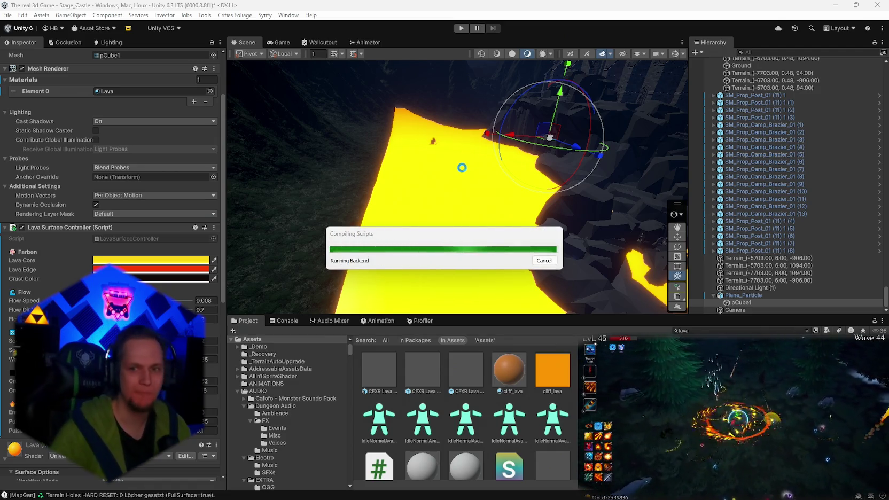
# Orbit over the lava canyon and select Plane_Particle, the parent of pCube1.
pyautogui.moveTo(463, 171)
pyautogui.mouseDown()
pyautogui.moveTo(406, 235)
pyautogui.moveTo(497, 249)
pyautogui.moveTo(544, 243)
pyautogui.moveTo(520, 258)
pyautogui.moveTo(406, 282)
pyautogui.moveTo(165, 288)
pyautogui.moveTo(348, 248)
pyautogui.moveTo(455, 246)
pyautogui.moveTo(637, 251)
pyautogui.moveTo(682, 289)
pyautogui.moveTo(523, 254)
pyautogui.mouseUp()
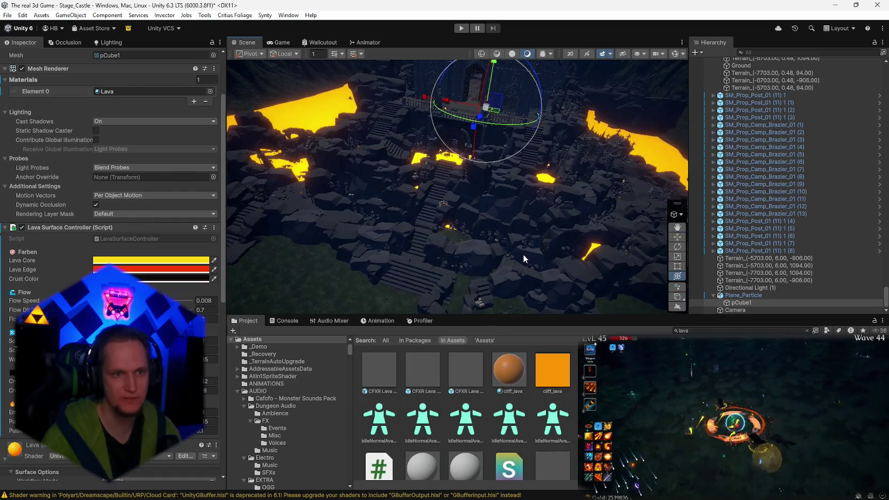
pyautogui.click(553, 214)
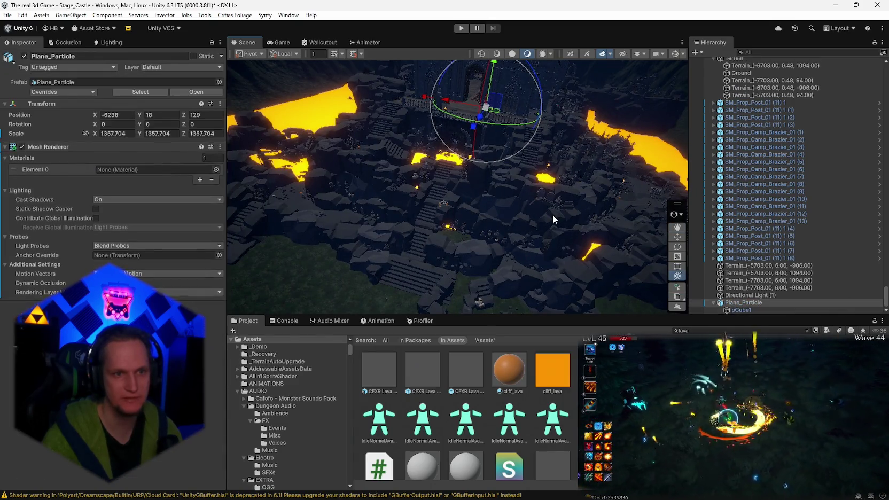
# Undo the lava and water plane transform edits and creation until the terrain is restored.
pyautogui.hotkey('ctrl', 'z')
pyautogui.hotkey('ctrl', 'z')
pyautogui.hotkey('ctrl', 'z')
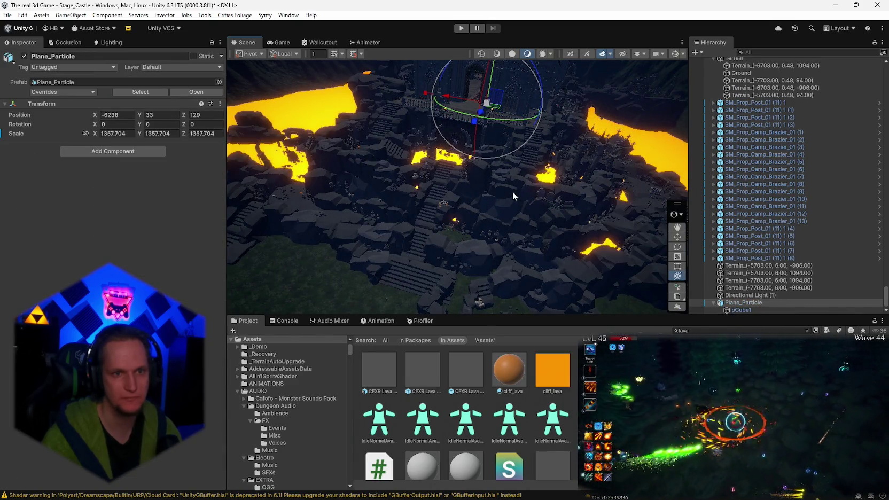
pyautogui.hotkey('ctrl', 'z')
pyautogui.hotkey('ctrl', 'z')
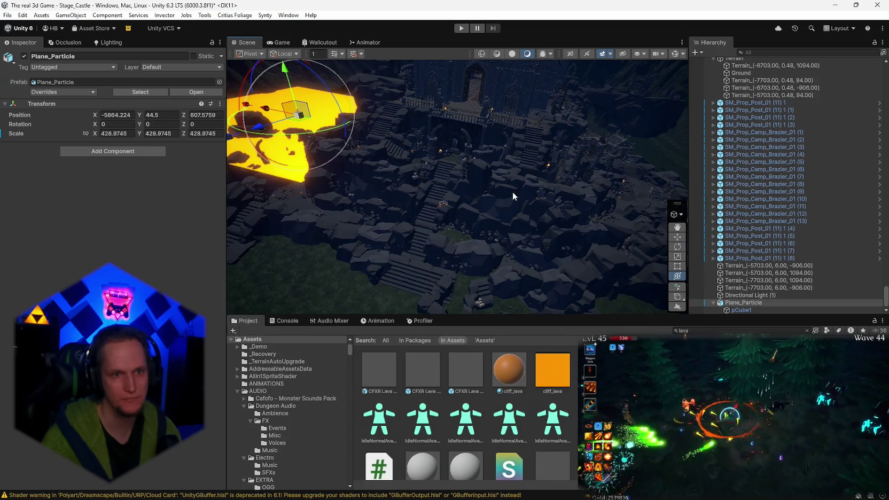
pyautogui.hotkey('ctrl', 'z')
pyautogui.hotkey('ctrl', 'z')
pyautogui.hotkey('ctrl', 'z')
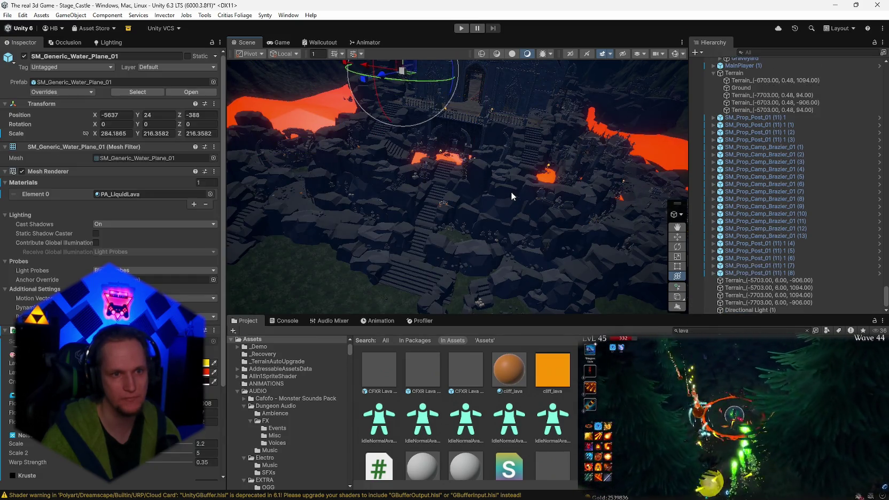
pyautogui.hotkey('ctrl', 'z')
pyautogui.hotkey('ctrl', 'z')
pyautogui.hotkey('ctrl', 'z')
pyautogui.hotkey('ctrl', 'z')
pyautogui.hotkey('ctrl', 'z')
pyautogui.hotkey('ctrl', 'z')
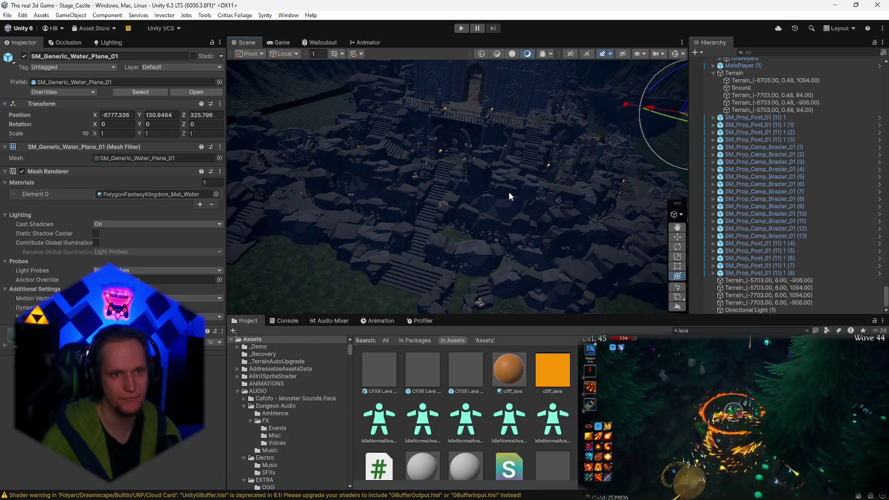
pyautogui.hotkey('ctrl', 'z')
pyautogui.hotkey('ctrl', 'z')
pyautogui.hotkey('ctrl', 'z')
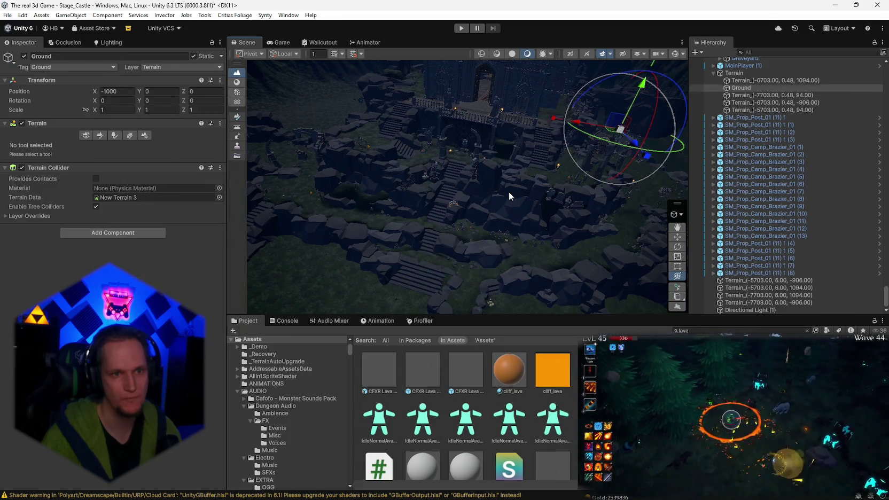
pyautogui.scroll(10, 751, 219)
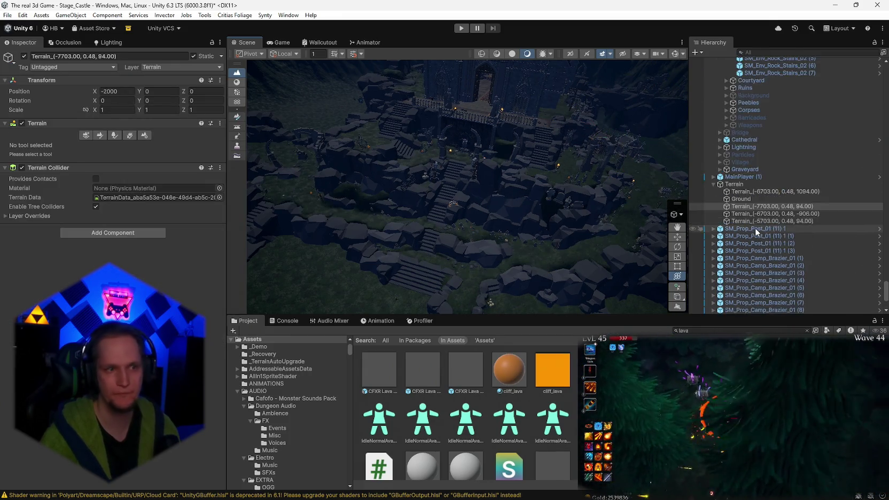
pyautogui.scroll(15, 755, 233)
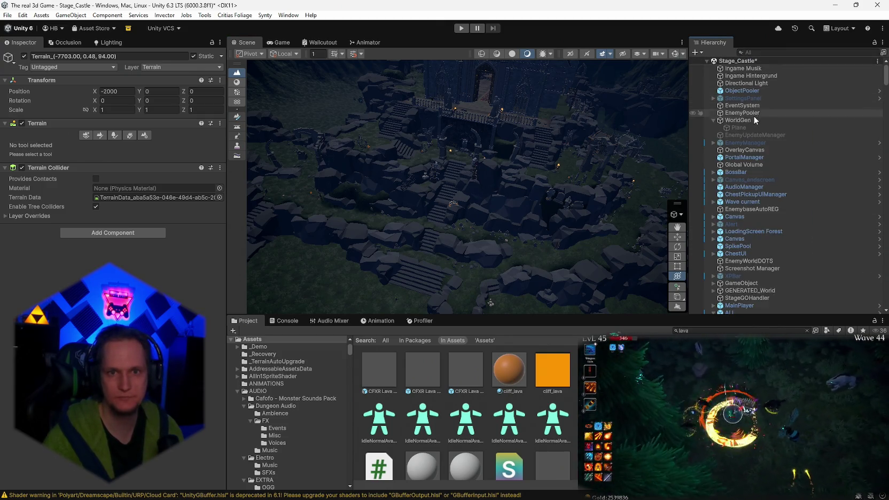
# Select WorldGen and review its Map Generator component and WorldGenConfig asset.
pyautogui.click(745, 120)
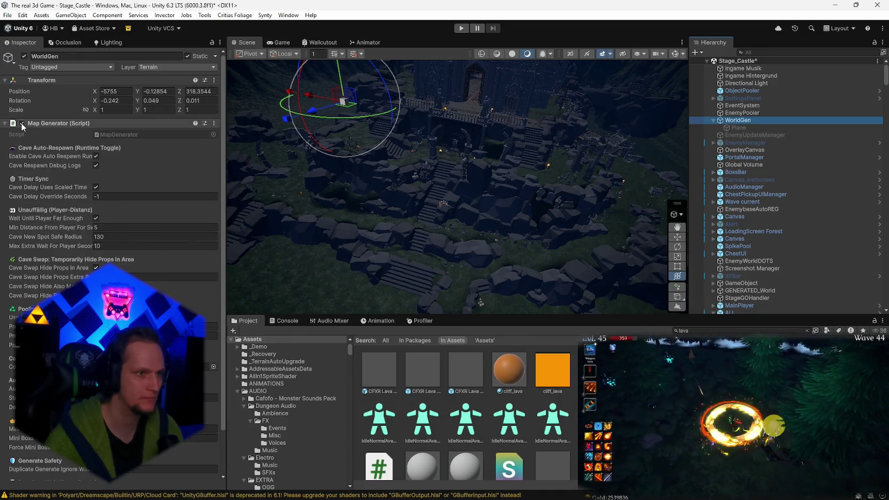
pyautogui.scroll(-2, 107, 241)
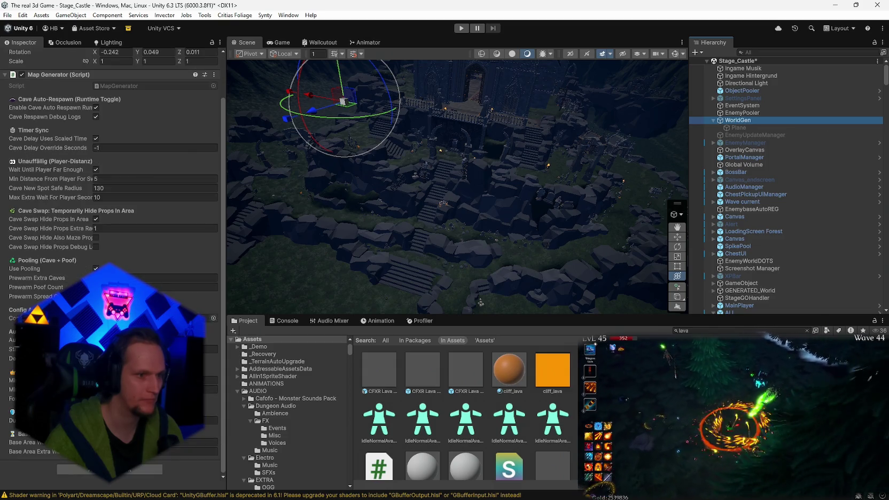
pyautogui.click(187, 318)
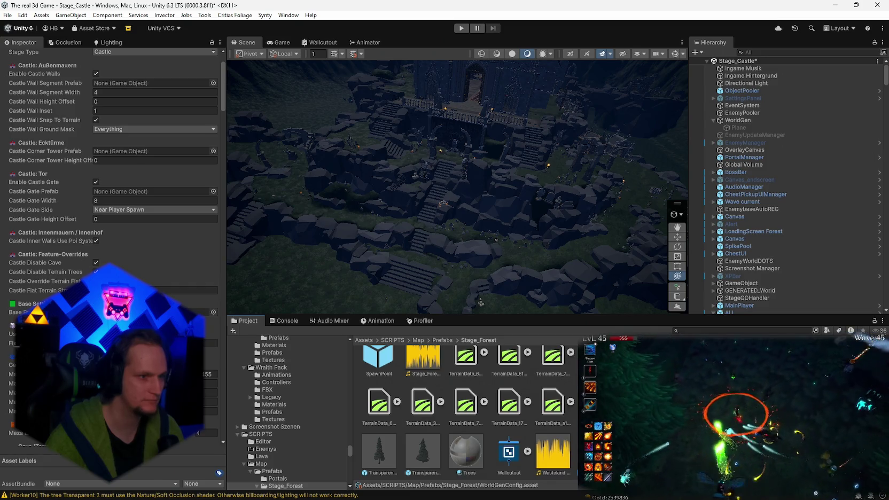
pyautogui.scroll(-10, 112, 160)
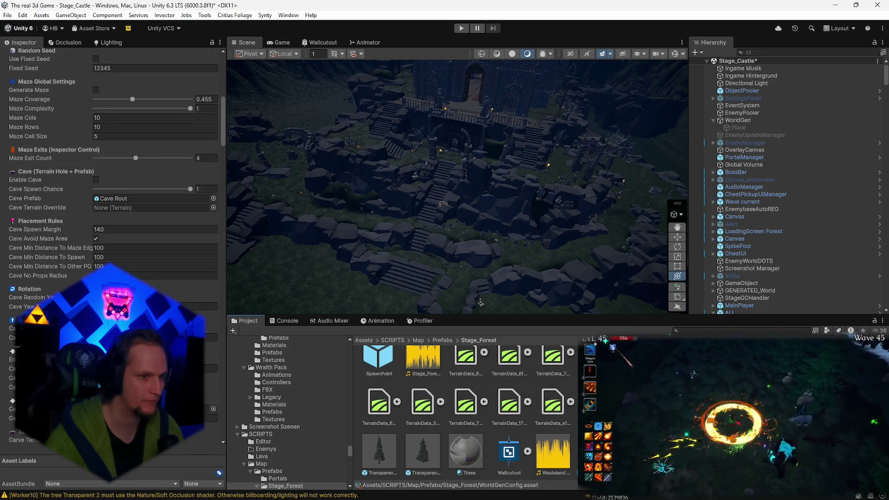
pyautogui.scroll(15, 112, 214)
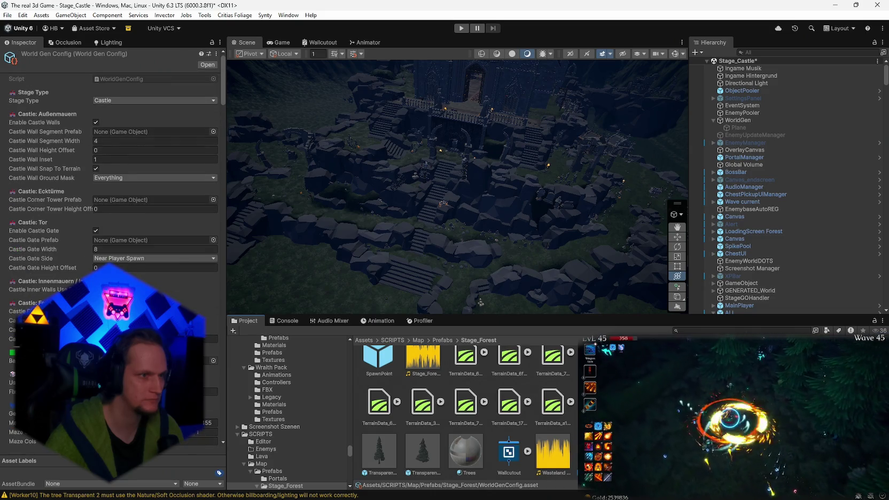
pyautogui.scroll(-15, 145, 235)
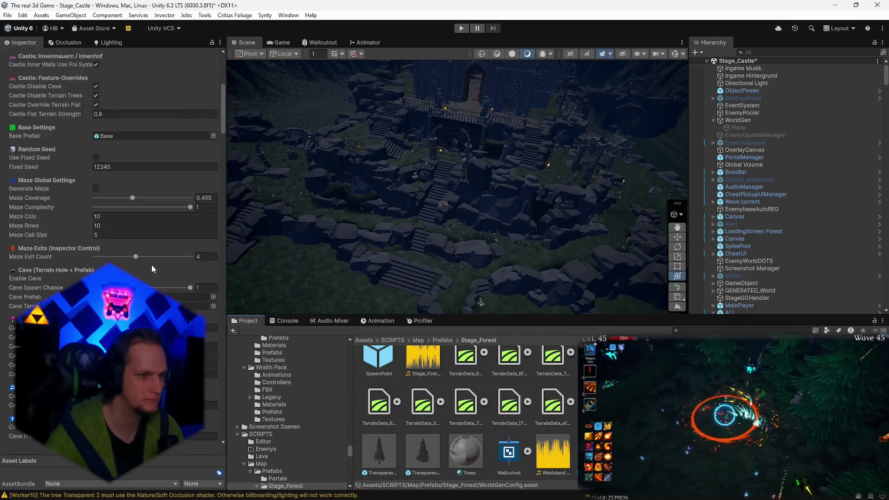
pyautogui.moveTo(217, 162)
pyautogui.mouseDown()
pyautogui.moveTo(226, 425)
pyautogui.moveTo(230, 192)
pyautogui.mouseUp()
# Collapse the Map Generator, deactivate the WorldGen object, and enter Play mode.
pyautogui.click(738, 120)
pyautogui.click(23, 122)
pyautogui.scroll(-3, 176, 277)
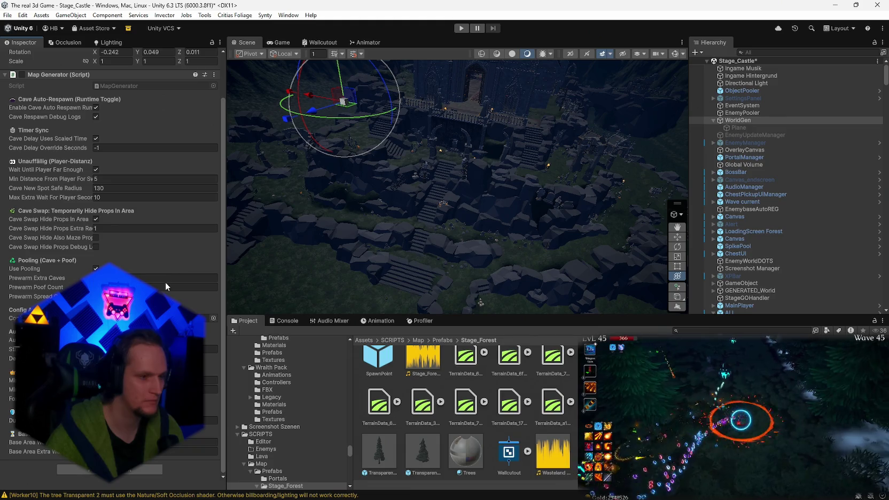
pyautogui.scroll(3, 151, 253)
pyautogui.click(4, 124)
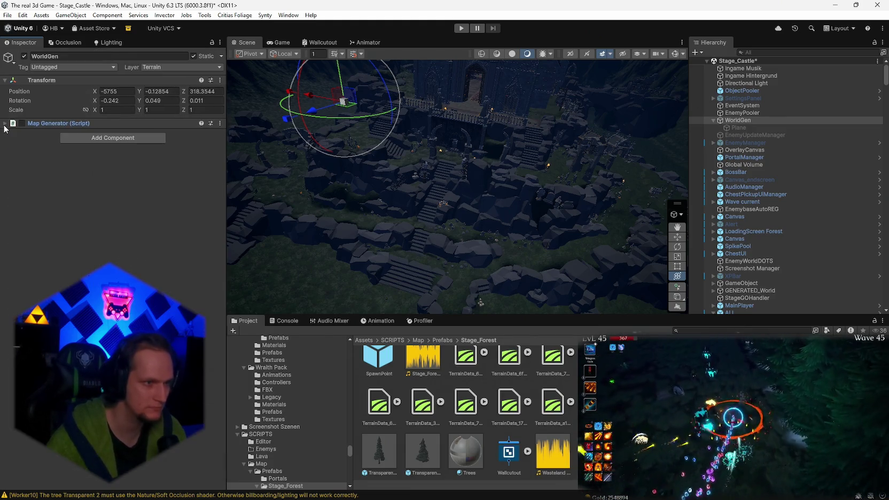
pyautogui.click(24, 56)
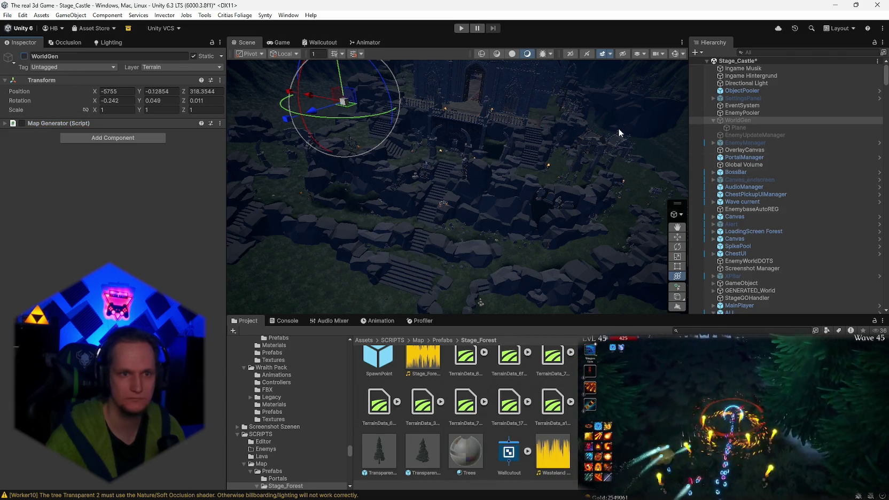
pyautogui.click(461, 27)
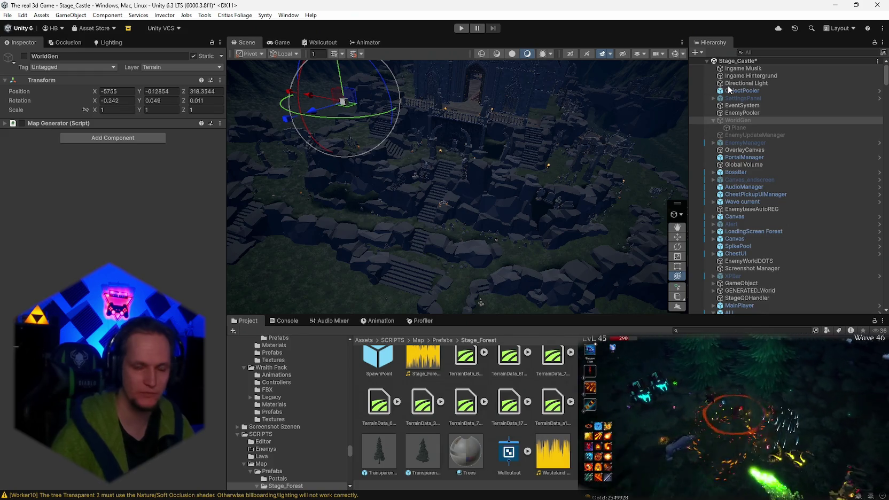
# Add a new Camera from the Hierarchy's create menu, then run and stop the game.
pyautogui.click(696, 53)
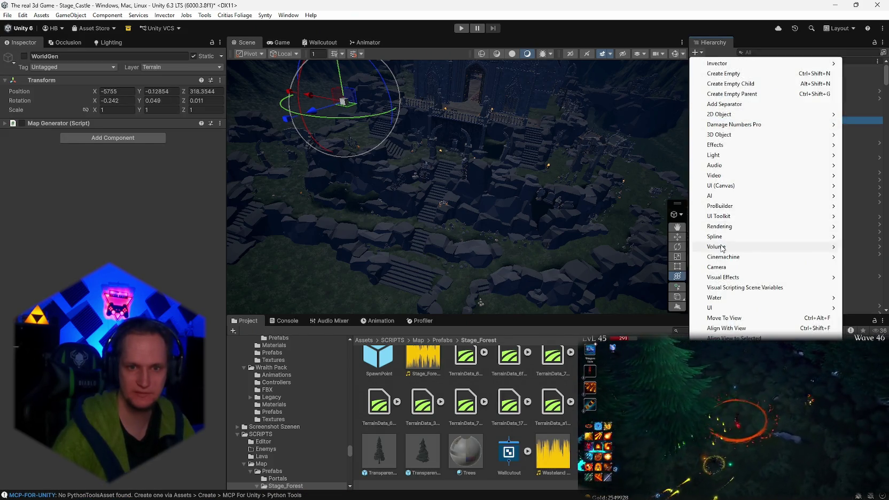
pyautogui.click(716, 267)
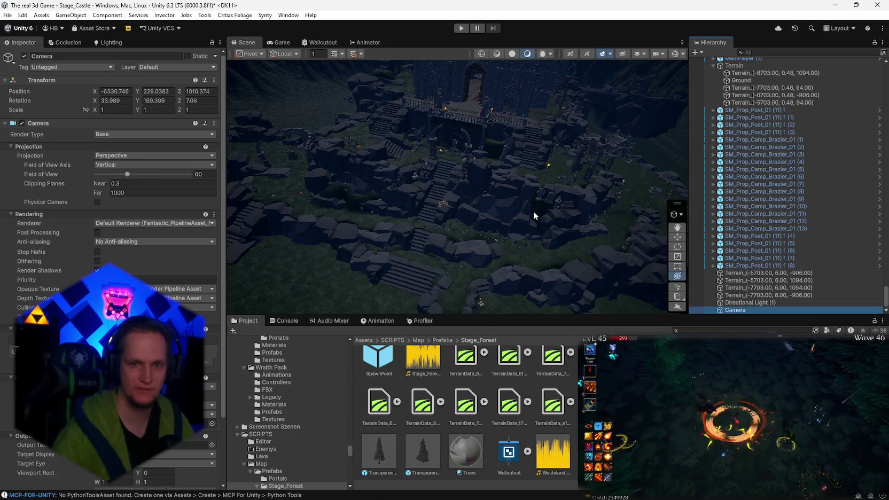
pyautogui.click(460, 28)
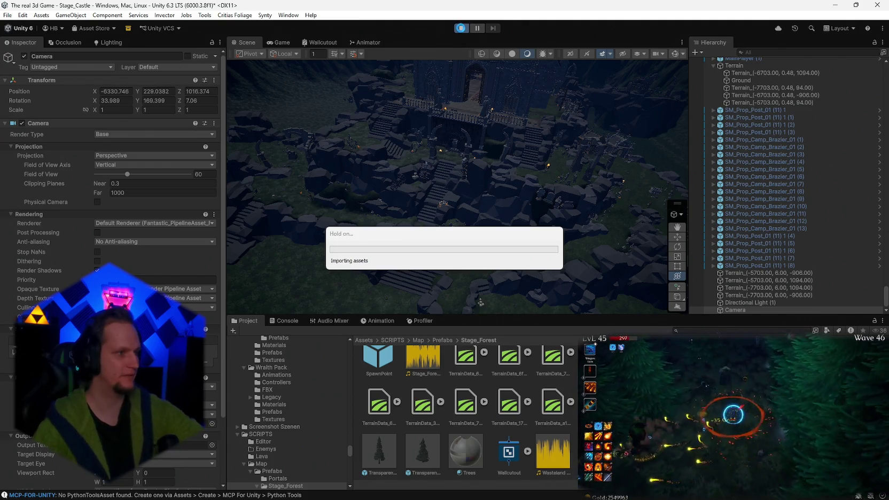
pyautogui.click(461, 30)
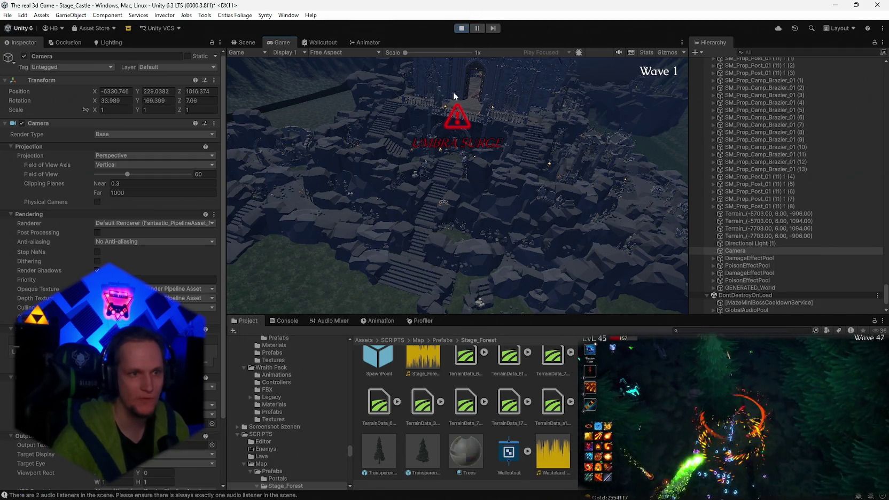
pyautogui.scroll(5, 745, 178)
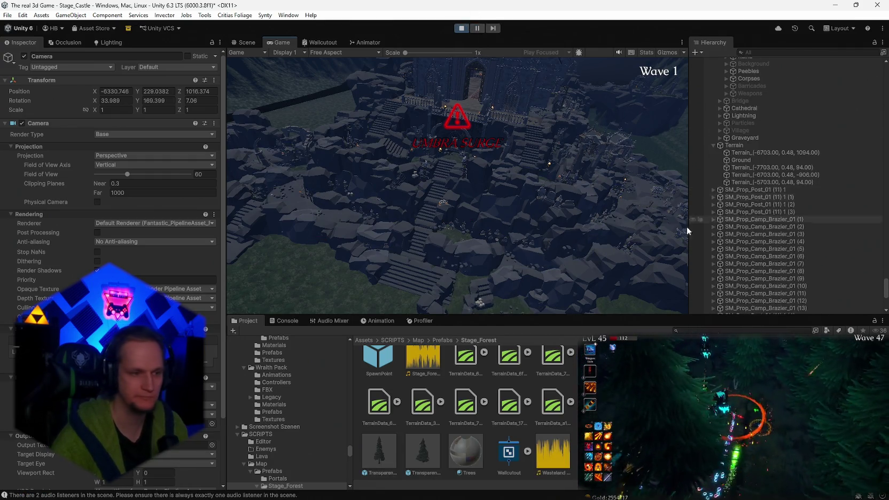
pyautogui.click(288, 320)
# Lower FX_Plane_Particle into the canyon and apply the lava material to it.
pyautogui.hotkey('ctrl', 'p')
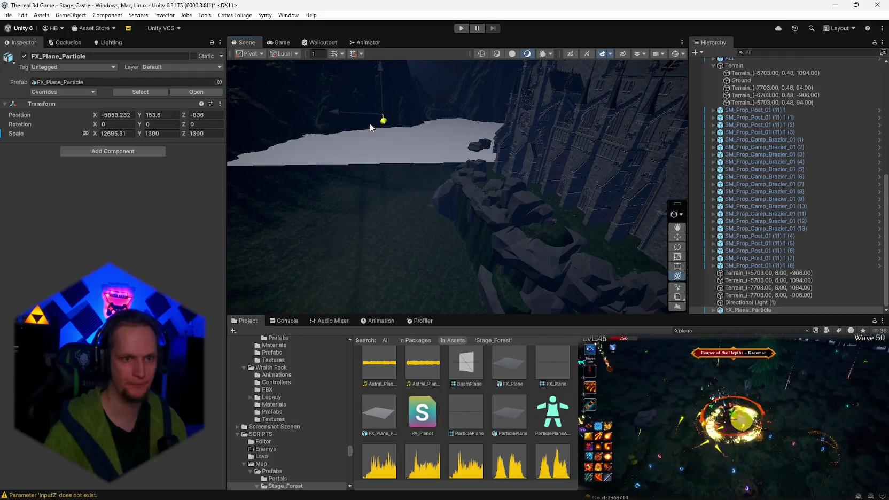
pyautogui.moveTo(384, 83); pyautogui.dragTo(384, 122)
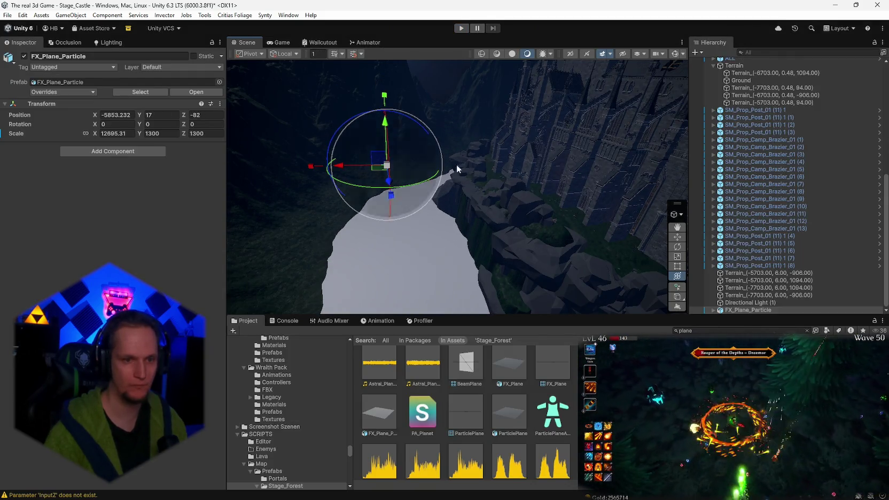
pyautogui.doubleClick(686, 330)
pyautogui.write('lava')
pyautogui.moveTo(380, 364)
pyautogui.mouseDown()
pyautogui.moveTo(451, 257)
pyautogui.moveTo(375, 278)
pyautogui.mouseUp()
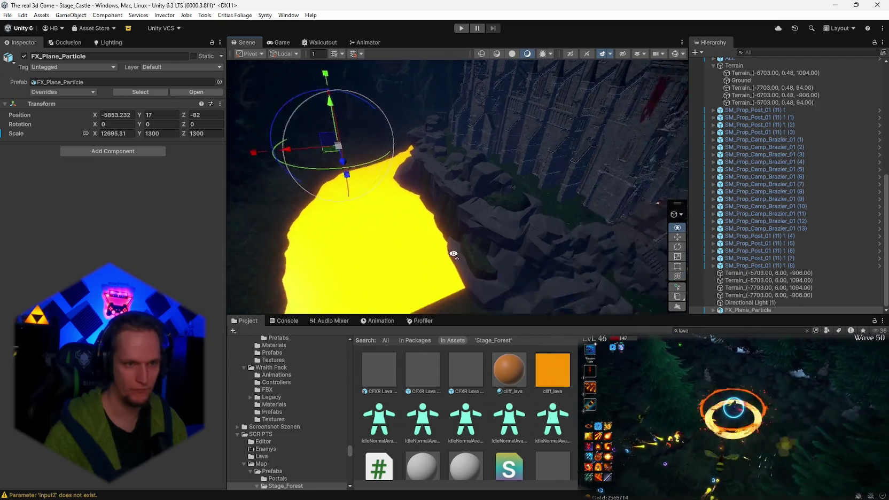
pyautogui.moveTo(578, 258)
pyautogui.mouseDown()
pyautogui.moveTo(340, 236)
pyautogui.moveTo(353, 235)
pyautogui.mouseUp()
pyautogui.press('y')
pyautogui.moveTo(390, 175)
pyautogui.mouseDown()
pyautogui.moveTo(363, 191)
pyautogui.moveTo(217, 158)
pyautogui.moveTo(285, 176)
pyautogui.mouseUp()
# Scale the lava plane to 1300 on every axis and shift it sideways along the canyon.
pyautogui.click(128, 134)
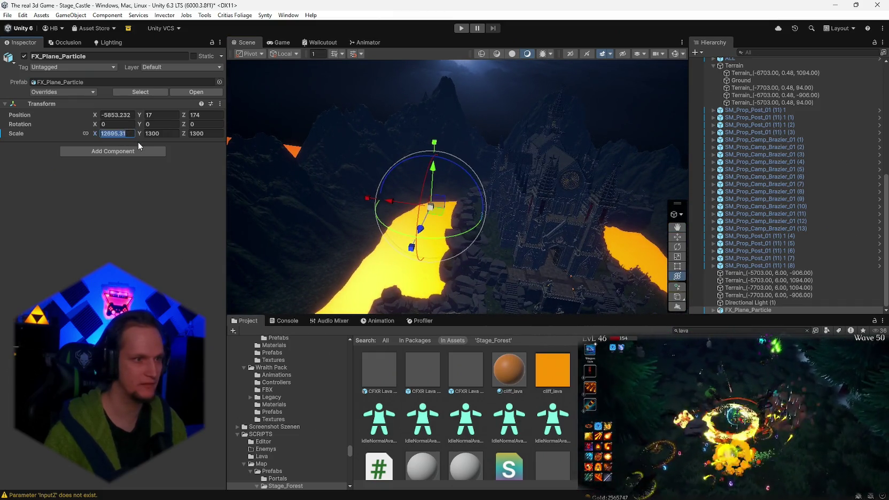
pyautogui.write('1300')
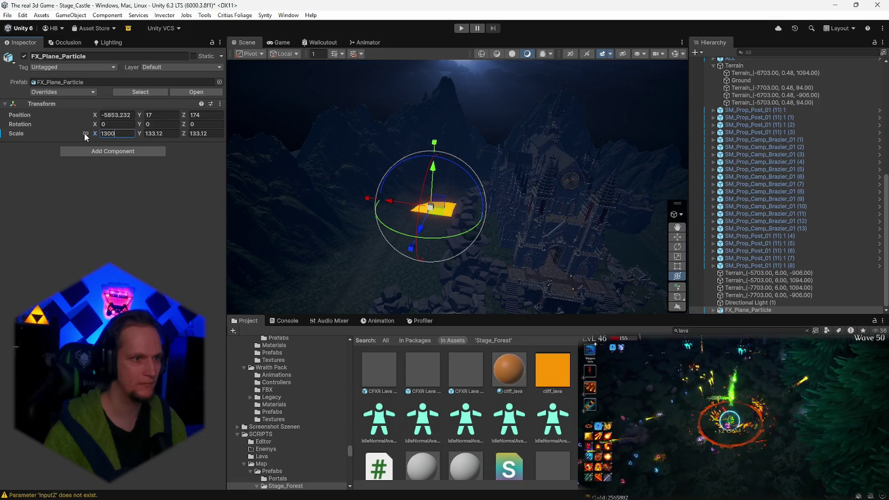
pyautogui.write('1')
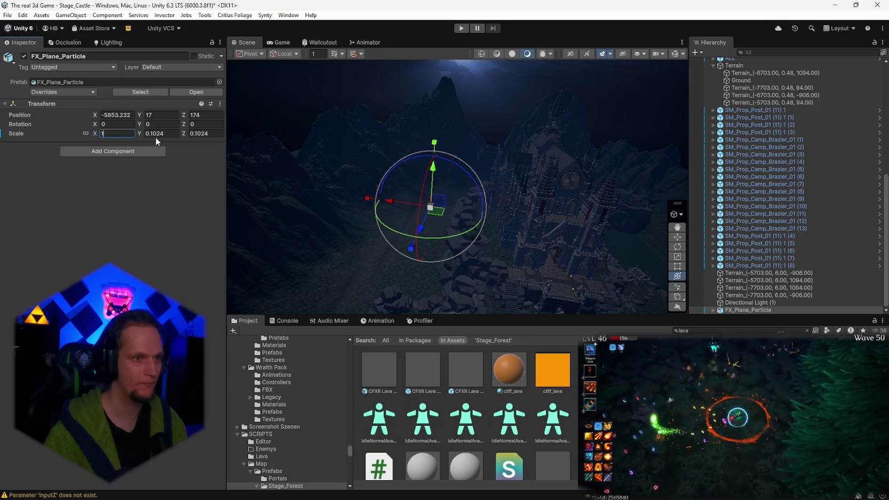
pyautogui.click(168, 133)
pyautogui.write('1')
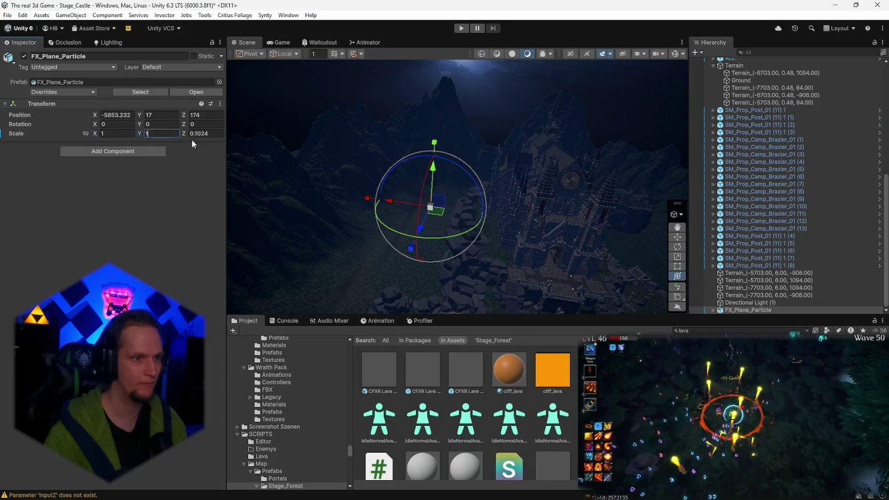
pyautogui.doubleClick(115, 133)
pyautogui.write('1300')
pyautogui.press('Return')
pyautogui.moveTo(428, 241)
pyautogui.mouseDown()
pyautogui.moveTo(495, 246)
pyautogui.moveTo(388, 222)
pyautogui.moveTo(402, 164)
pyautogui.mouseUp()
pyautogui.moveTo(332, 160)
pyautogui.mouseDown()
pyautogui.moveTo(404, 166)
pyautogui.moveTo(457, 219)
pyautogui.moveTo(567, 272)
pyautogui.moveTo(573, 268)
pyautogui.moveTo(337, 213)
pyautogui.moveTo(348, 192)
pyautogui.moveTo(448, 198)
pyautogui.moveTo(458, 164)
pyautogui.moveTo(413, 139)
pyautogui.moveTo(482, 152)
pyautogui.moveTo(528, 116)
pyautogui.mouseUp()
# Orbit the Scene view around the lava plane, cliffs, grass and rocks to inspect them.
pyautogui.moveTo(494, 152); pyautogui.dragTo(545, 185)
pyautogui.moveTo(511, 223); pyautogui.dragTo(444, 227)
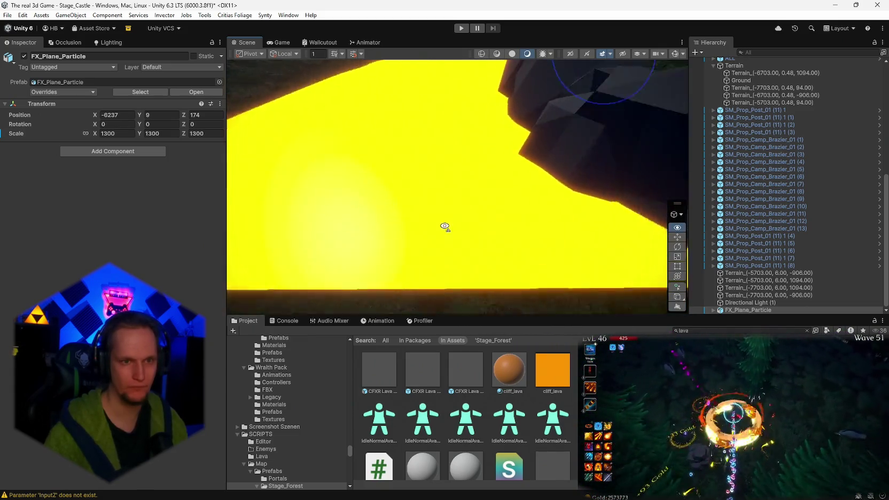
pyautogui.moveTo(444, 177)
pyautogui.mouseDown()
pyautogui.moveTo(449, 147)
pyautogui.moveTo(625, 140)
pyautogui.moveTo(483, 149)
pyautogui.moveTo(463, 159)
pyautogui.moveTo(468, 170)
pyautogui.moveTo(453, 189)
pyautogui.moveTo(404, 190)
pyautogui.mouseUp()
pyautogui.moveTo(854, 175)
pyautogui.mouseDown()
pyautogui.moveTo(887, 184)
pyautogui.moveTo(32, 192)
pyautogui.moveTo(222, 219)
pyautogui.moveTo(359, 206)
pyautogui.moveTo(353, 199)
pyautogui.moveTo(317, 200)
pyautogui.moveTo(465, 222)
pyautogui.moveTo(285, 248)
pyautogui.moveTo(377, 242)
pyautogui.moveTo(462, 193)
pyautogui.moveTo(546, 202)
pyautogui.moveTo(503, 195)
pyautogui.mouseUp()
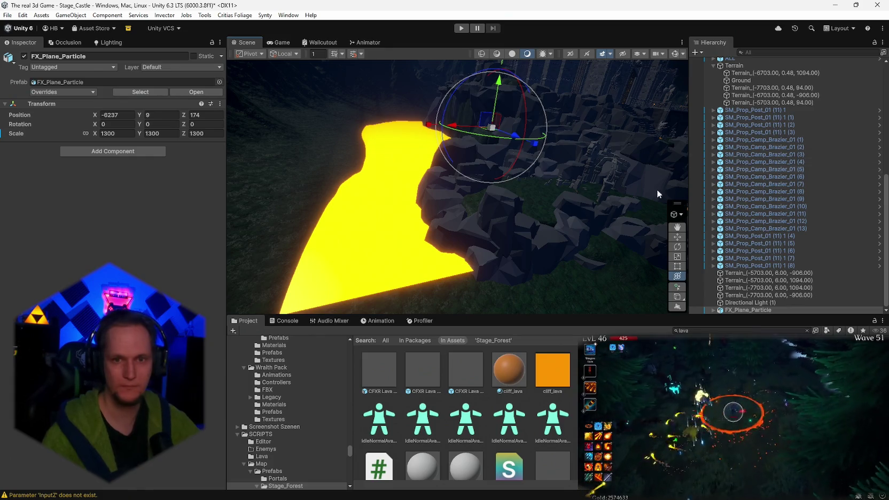
pyautogui.click(98, 151)
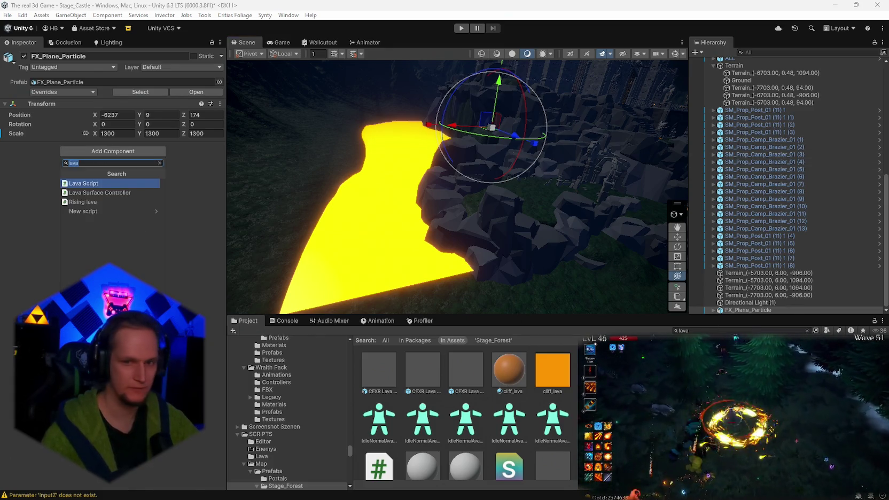
pyautogui.press('Escape')
# Rename FX_Plane_Particle to 'lava' and select its pCube1 lava mesh.
pyautogui.click(714, 310)
pyautogui.click(742, 310)
pyautogui.rightClick(737, 303)
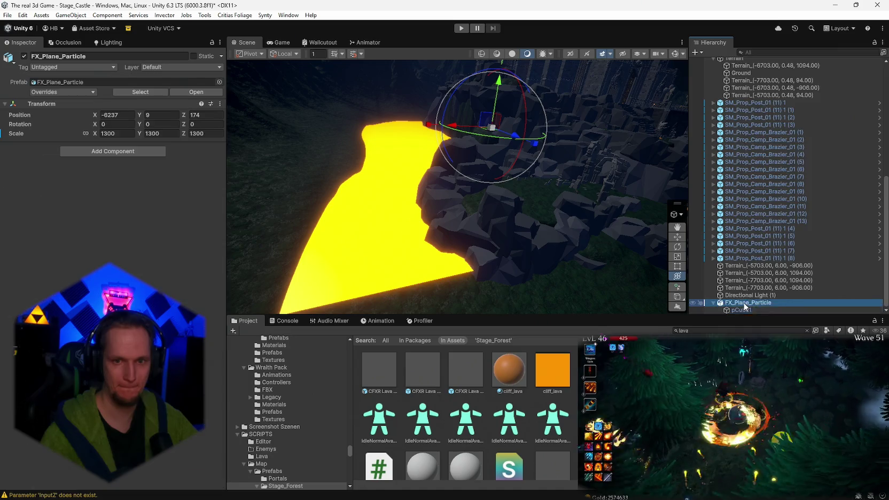
pyautogui.click(760, 82)
pyautogui.write('lava')
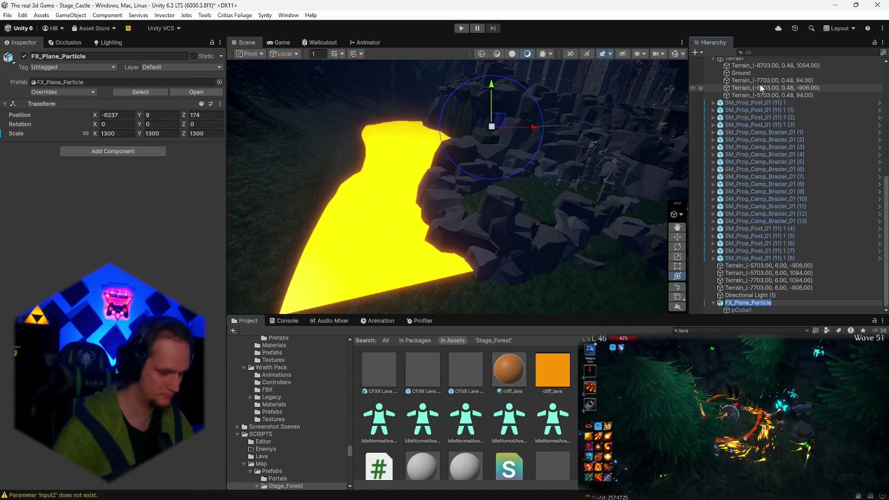
pyautogui.press('Return')
pyautogui.click(741, 310)
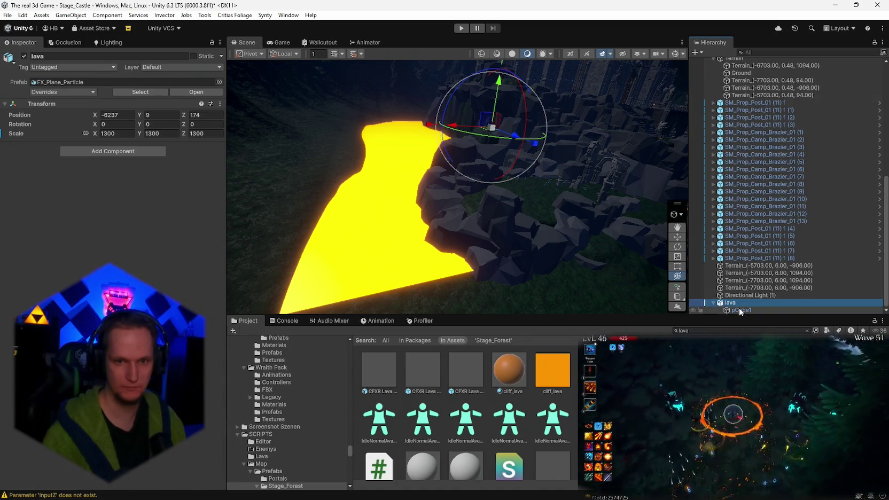
pyautogui.scroll(-2, 110, 241)
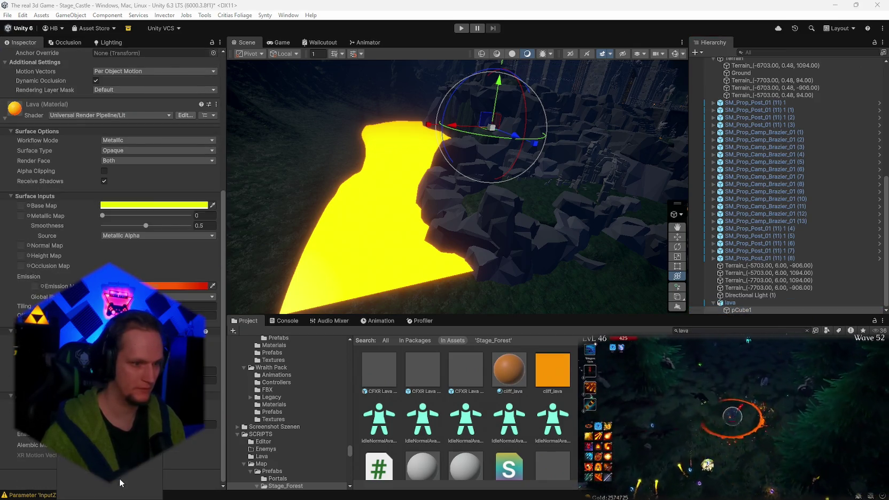
# Create a new Camera in the Hierarchy, keeping its default name Camera.
pyautogui.scroll(-10, 84, 262)
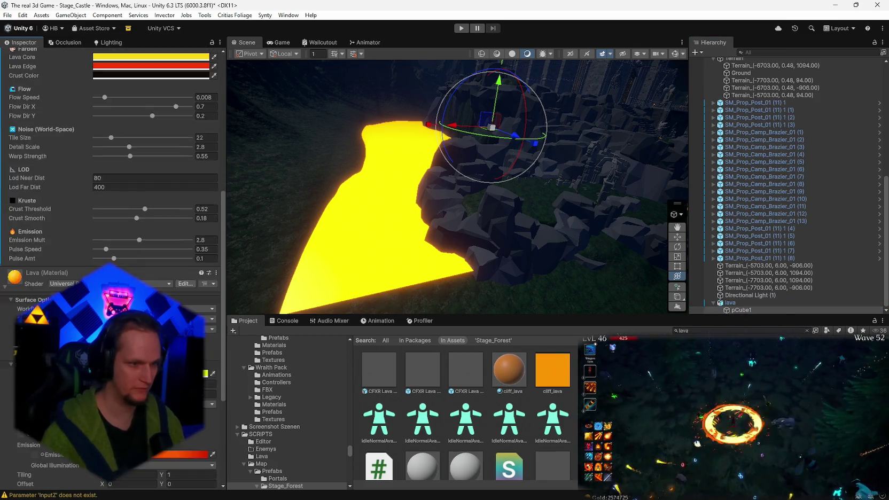
pyautogui.scroll(10, 83, 262)
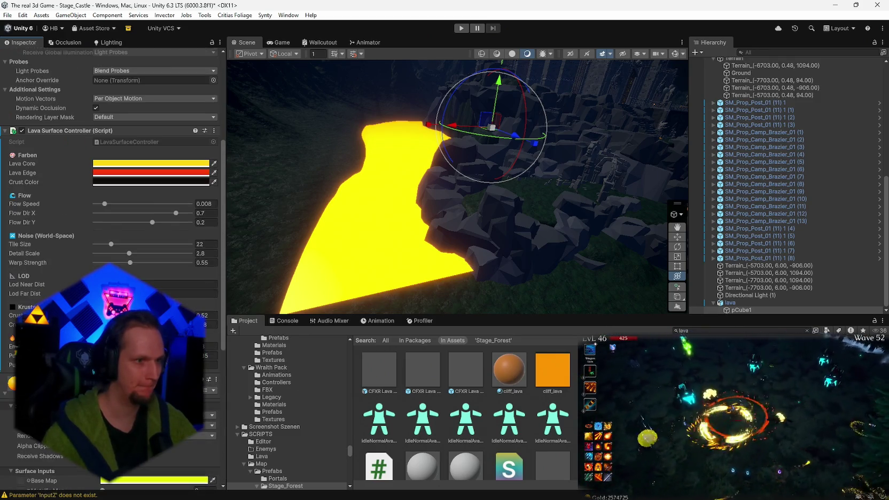
pyautogui.scroll(3, 83, 262)
pyautogui.moveTo(470, 176); pyautogui.dragTo(454, 175)
pyautogui.click(697, 52)
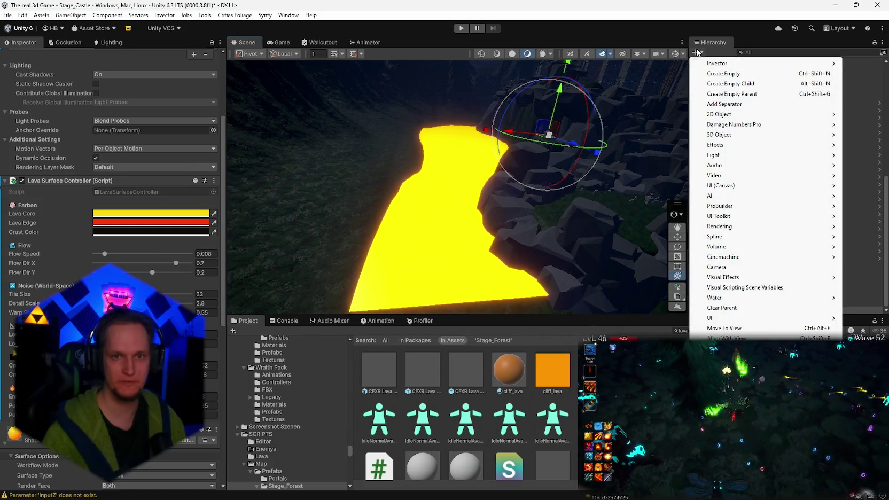
pyautogui.click(738, 267)
pyautogui.moveTo(608, 219); pyautogui.dragTo(528, 169)
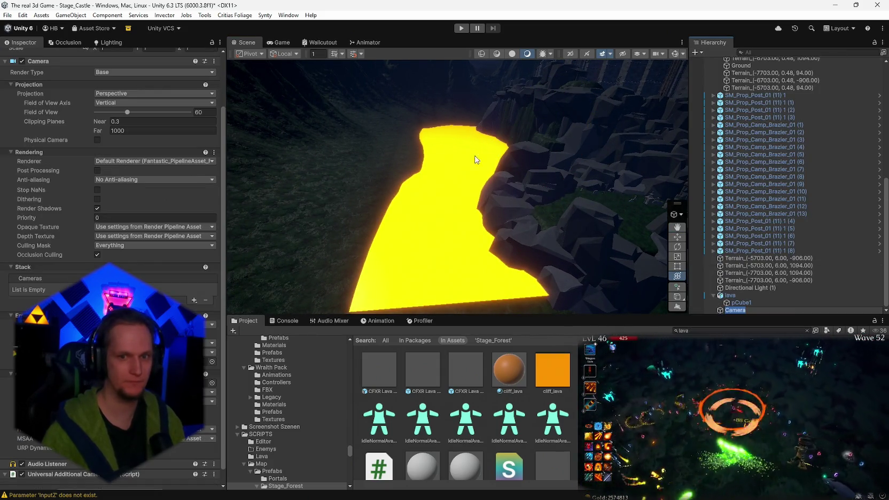
pyautogui.press('Return')
pyautogui.click(7, 15)
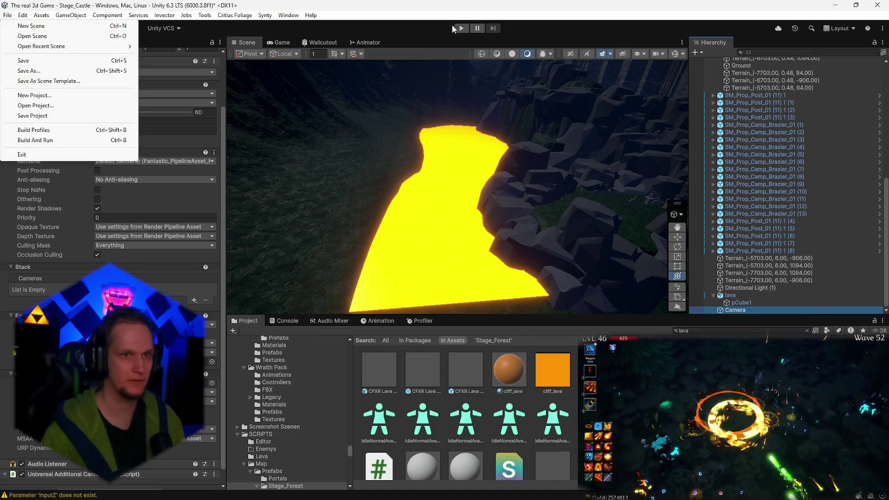
# Run the scene and select the lava's pCube1 mesh in the Hierarchy.
pyautogui.click(461, 28)
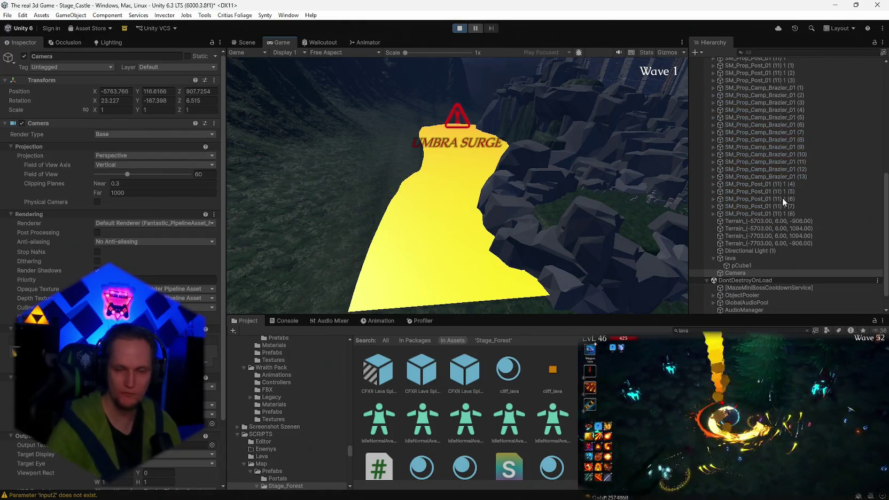
pyautogui.click(744, 258)
pyautogui.click(739, 266)
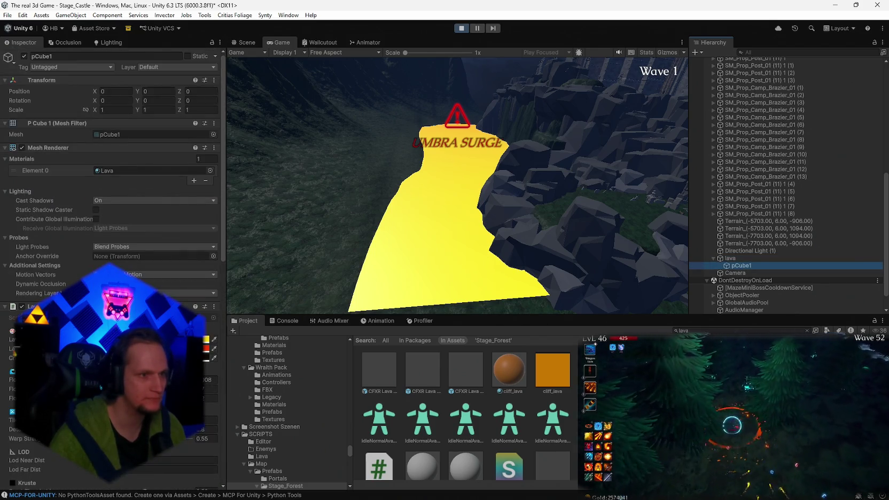
pyautogui.scroll(-6, 150, 246)
pyautogui.scroll(-2, 170, 288)
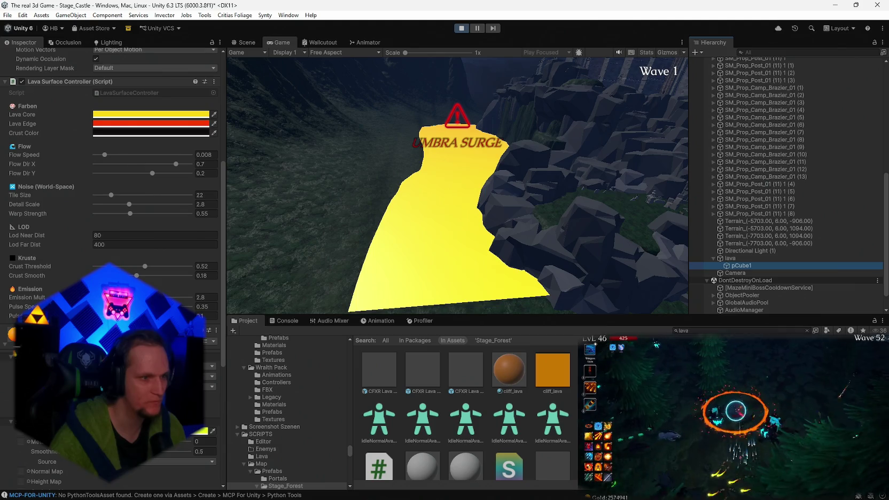
# Raise the Lava Surface Controller's Lod Near Dist to 180.34 and Flow Speed to 0.0384.
pyautogui.moveTo(83, 236); pyautogui.dragTo(325, 230)
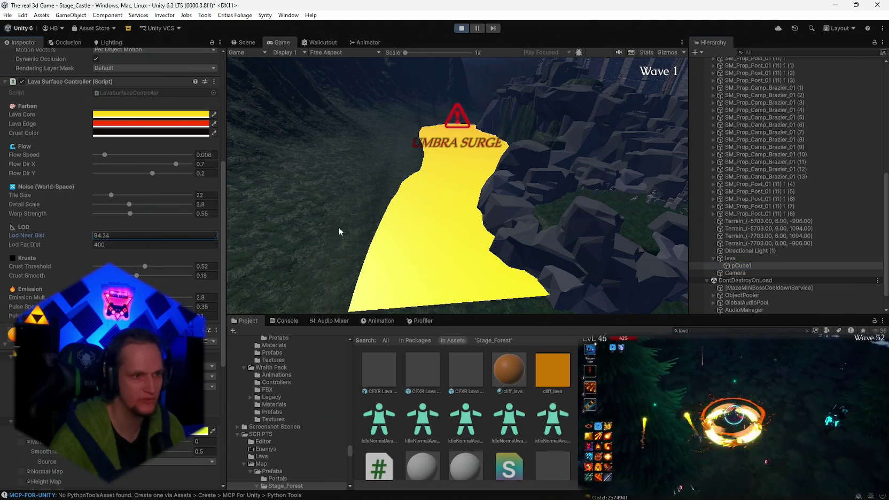
pyautogui.moveTo(506, 256); pyautogui.dragTo(92, 231)
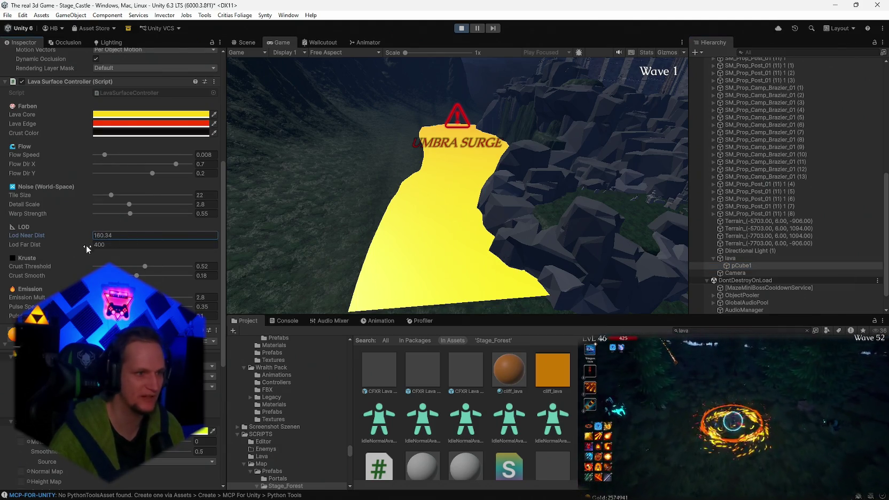
pyautogui.moveTo(117, 156); pyautogui.dragTo(120, 155)
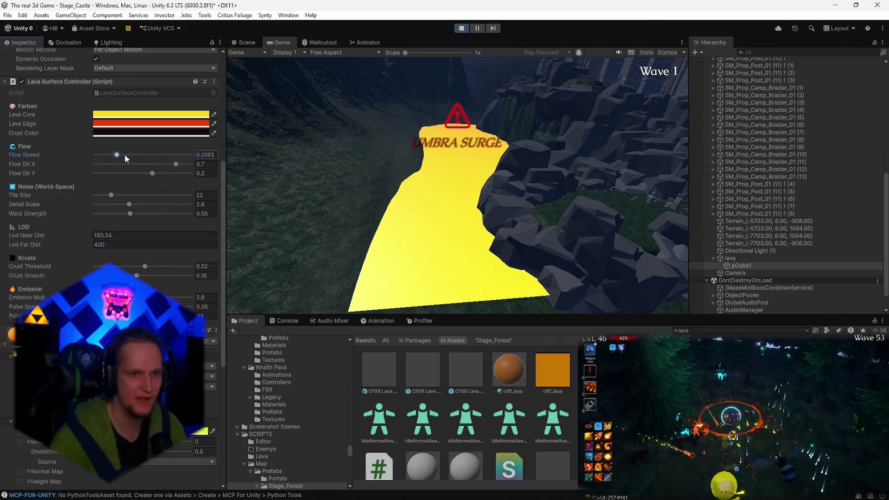
pyautogui.scroll(10, 140, 155)
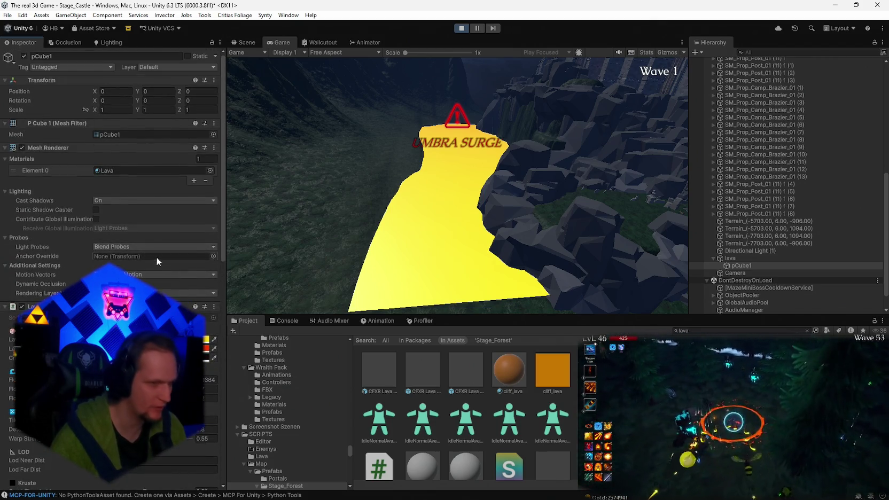
pyautogui.scroll(-15, 148, 279)
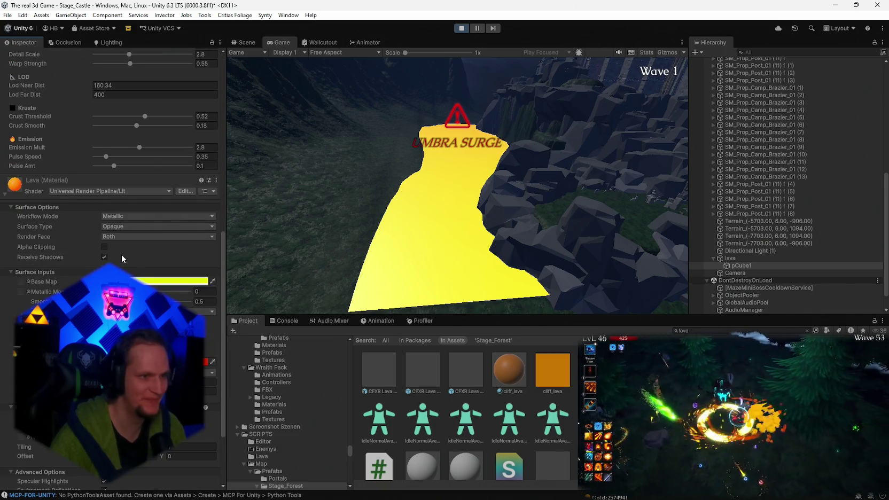
pyautogui.scroll(12, 122, 255)
pyautogui.scroll(-6, 112, 256)
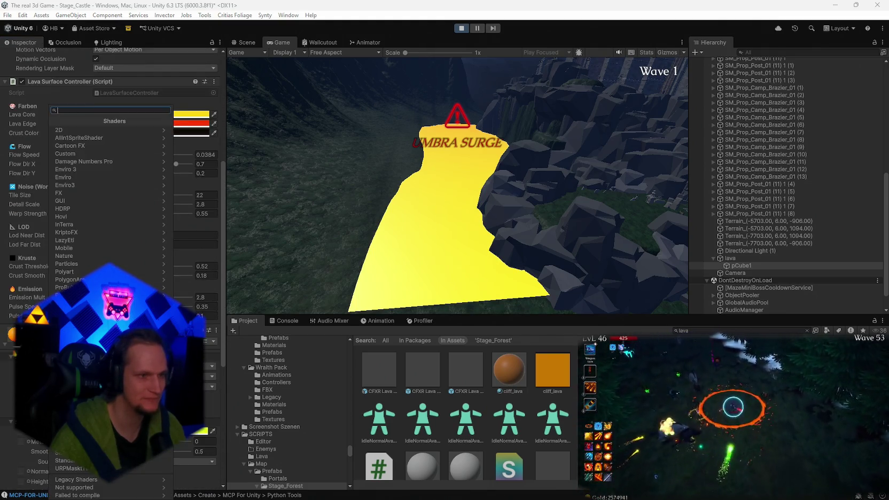
pyautogui.write('lav')
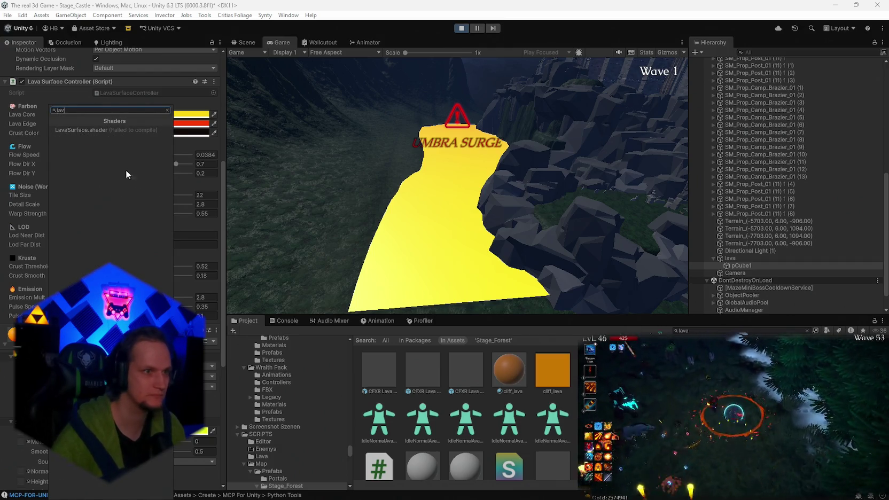
pyautogui.click(92, 129)
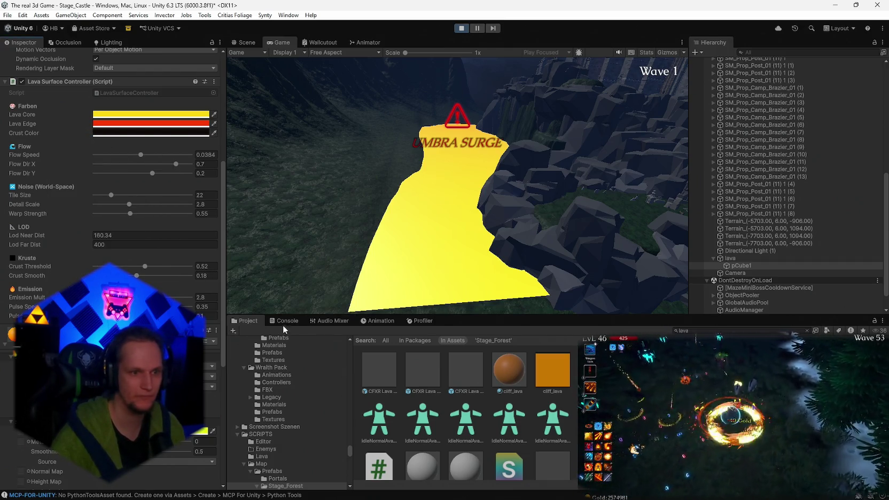
pyautogui.click(286, 321)
pyautogui.click(241, 332)
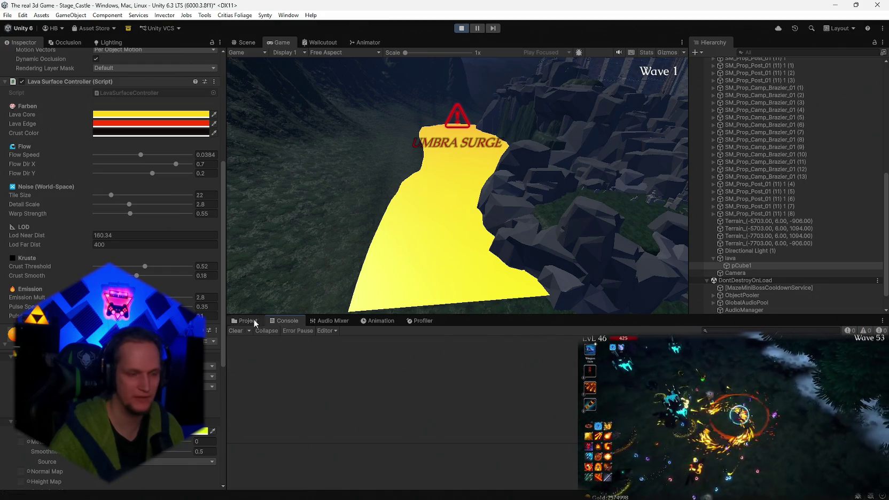
pyautogui.click(244, 321)
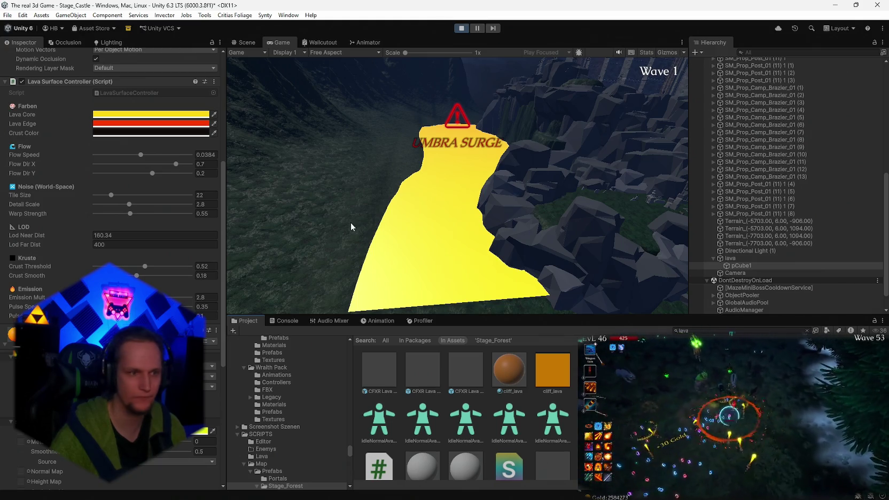
pyautogui.scroll(-3, 107, 213)
pyautogui.click(107, 266)
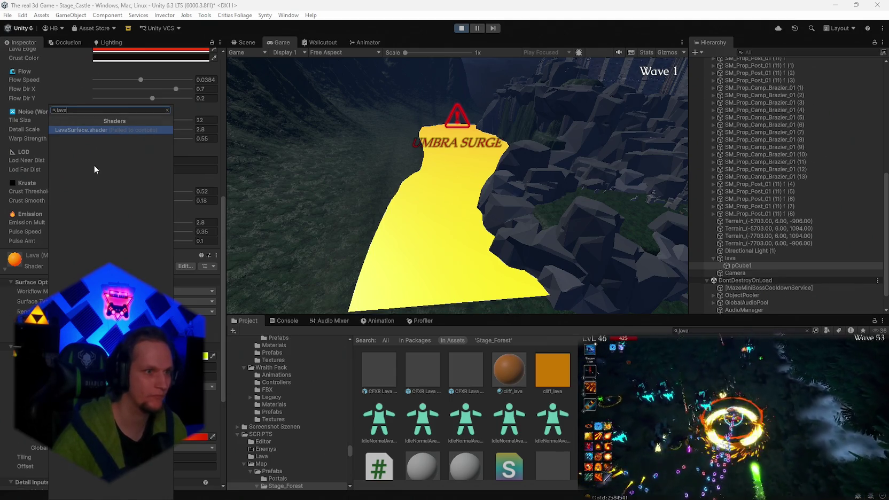
pyautogui.press('Escape')
pyautogui.press('super+shift+s')
pyautogui.moveTo(53, 110)
pyautogui.mouseDown()
pyautogui.moveTo(129, 144)
pyautogui.moveTo(172, 148)
pyautogui.mouseUp()
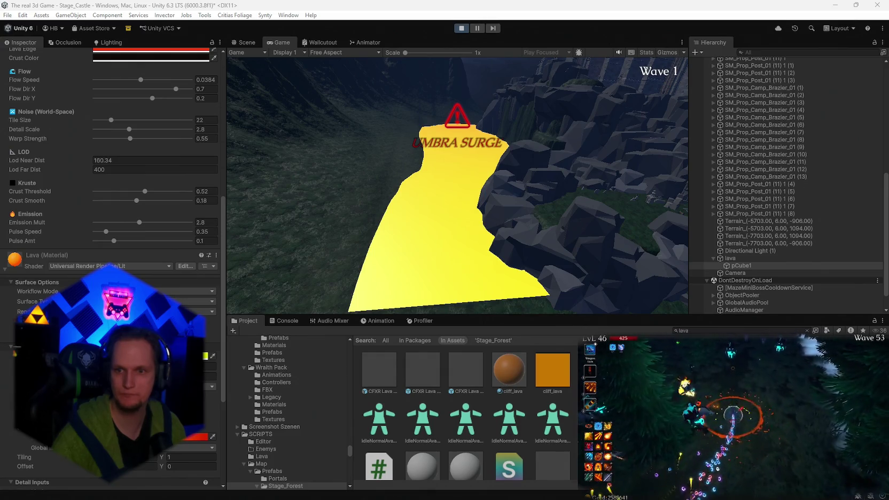
pyautogui.press('super+shift+s')
pyautogui.moveTo(609, 54)
pyautogui.mouseDown()
pyautogui.moveTo(536, 123)
pyautogui.moveTo(226, 357)
pyautogui.mouseUp()
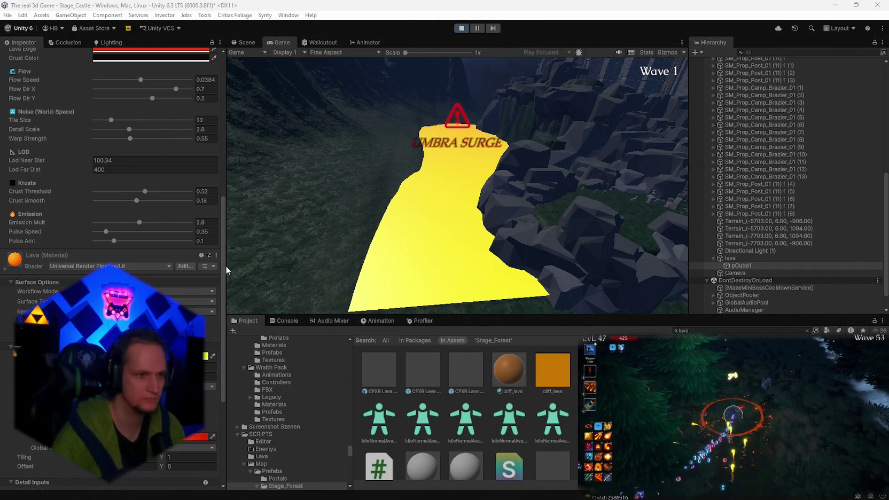
pyautogui.scroll(6, 150, 259)
pyautogui.scroll(-3, 173, 285)
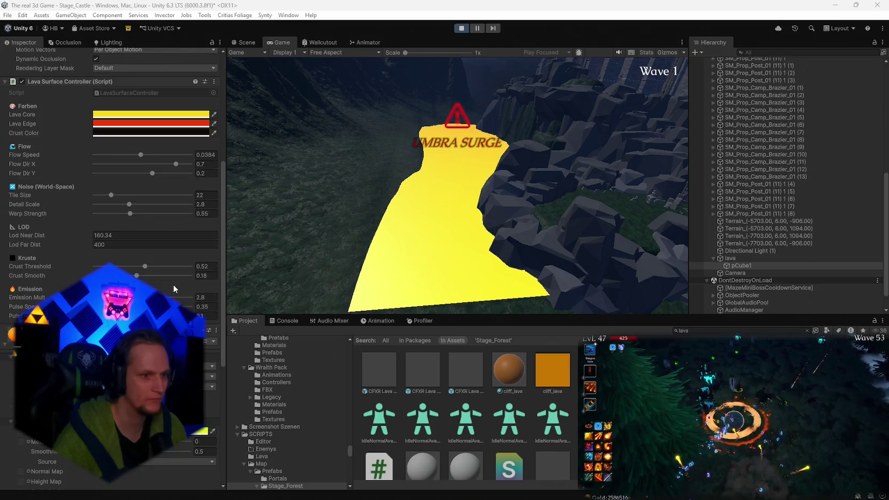
pyautogui.scroll(-2, 173, 284)
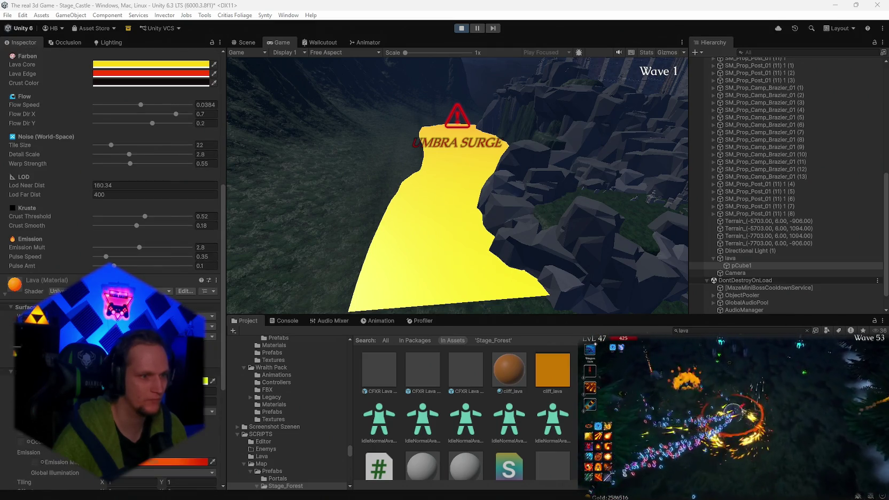
pyautogui.click(134, 292)
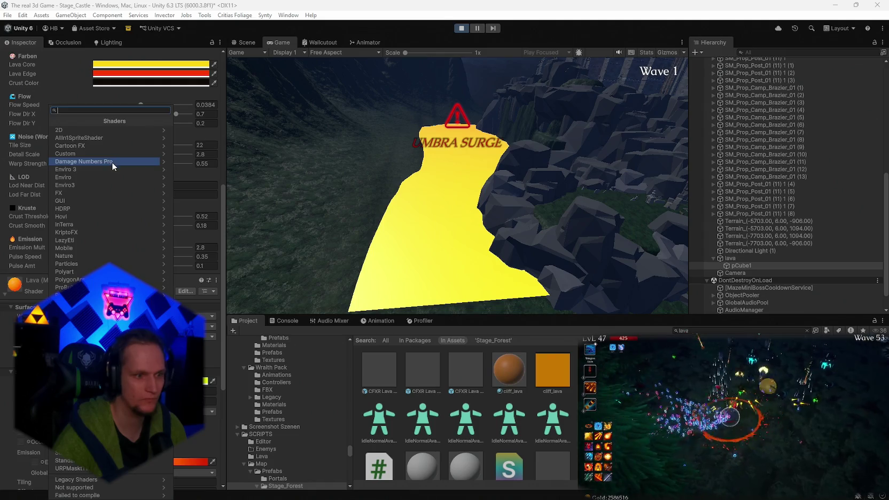
pyautogui.click(113, 496)
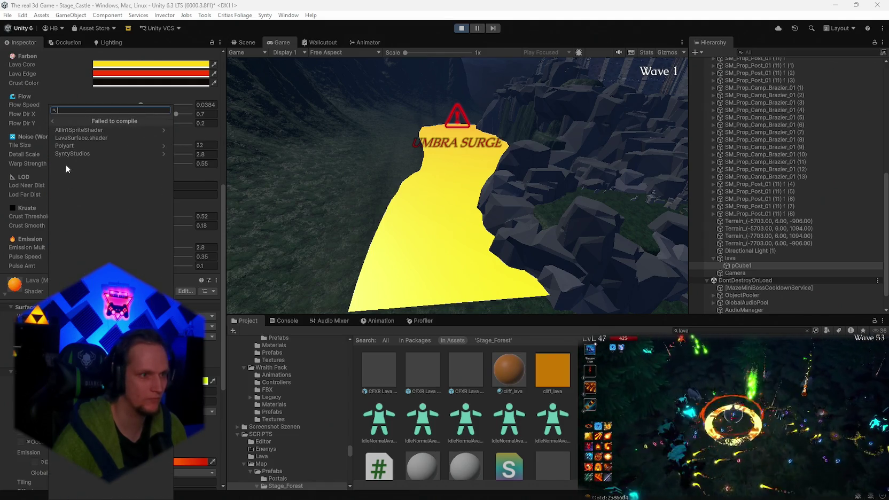
pyautogui.press('Escape')
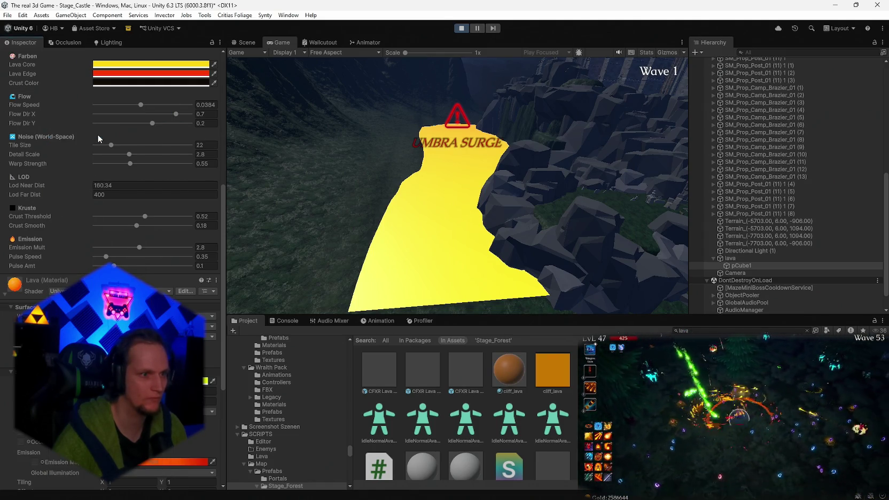
pyautogui.scroll(-4, 113, 160)
pyautogui.scroll(-3, 112, 214)
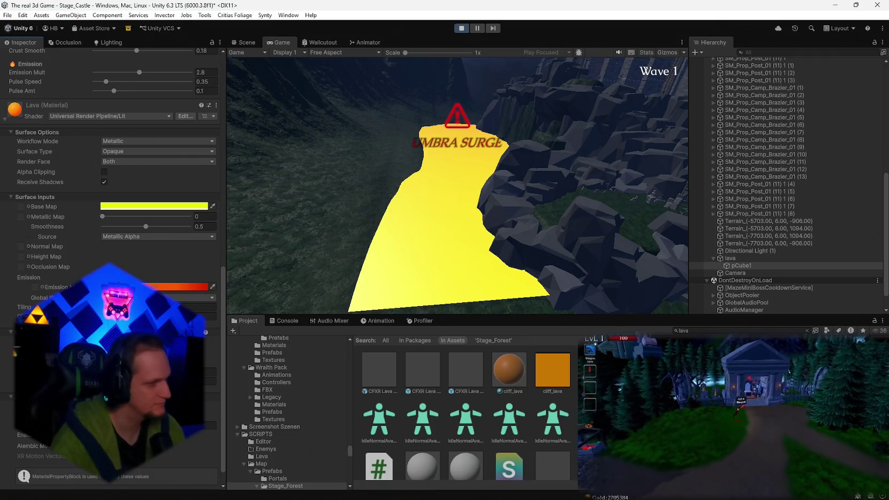
# In the running game, toggle the weapons book with E and open the Global Leaderboard.
pyautogui.press('e')
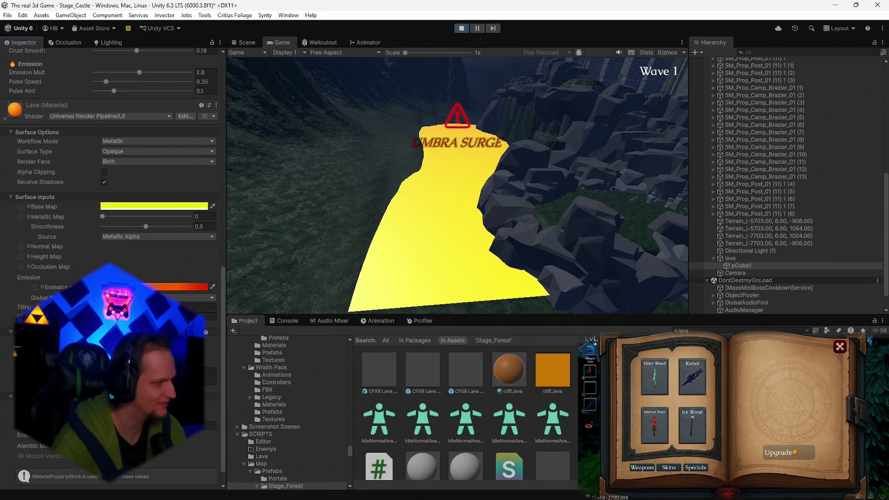
pyautogui.press('e')
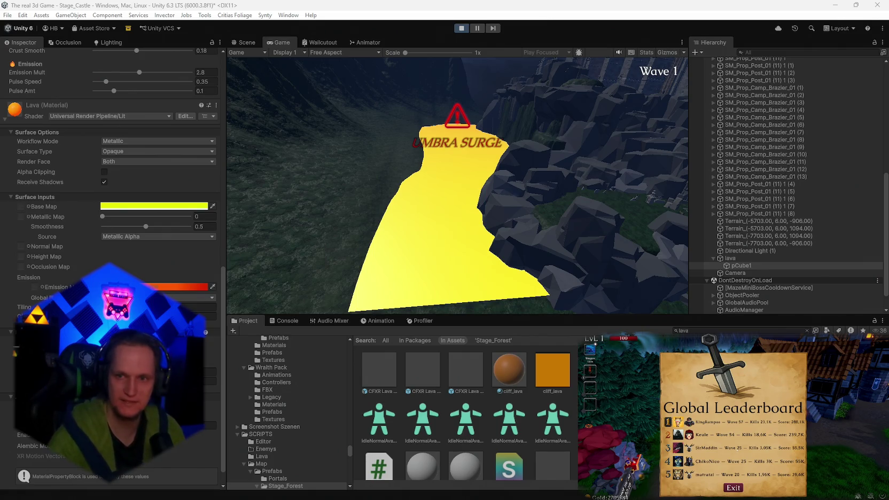
pyautogui.press('Escape')
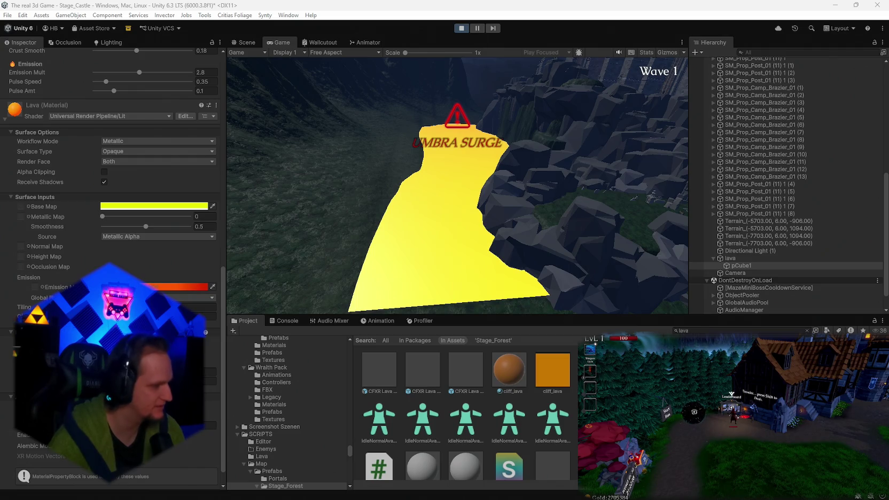
pyautogui.press('e')
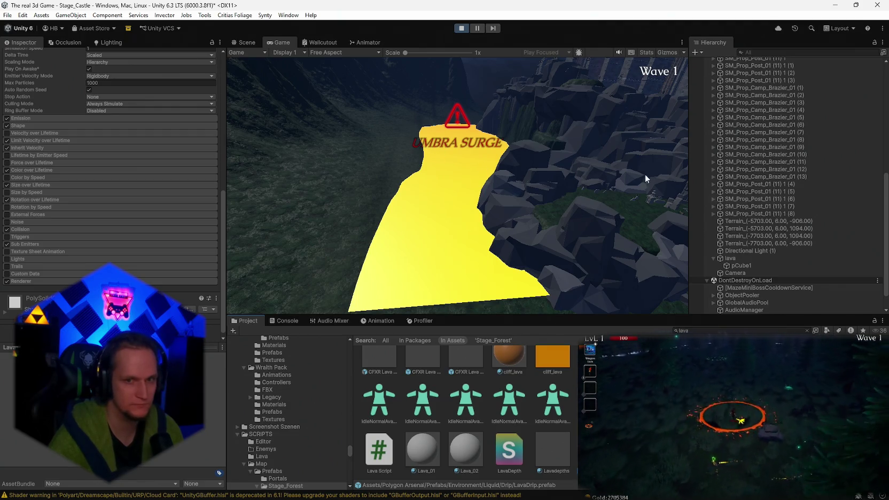
# Set the lava material's shader to LavaSurface, stop the game, and clear the Console.
pyautogui.click(106, 309)
pyautogui.write('lava')
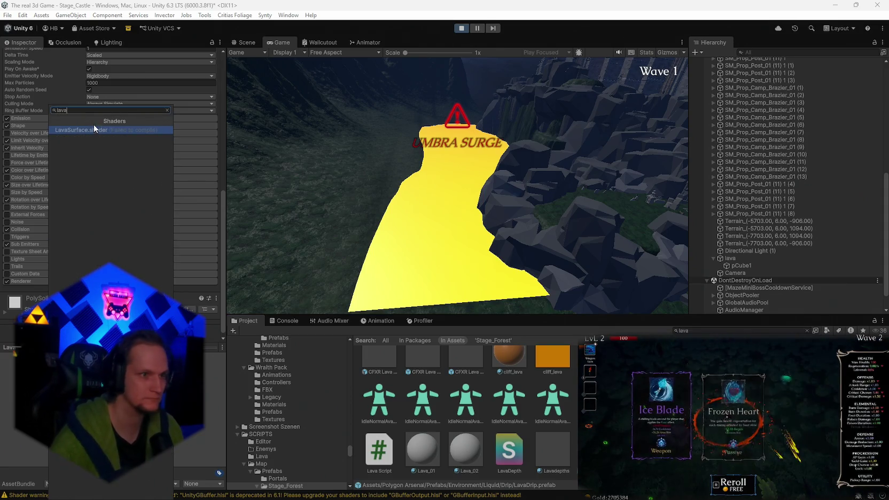
pyautogui.click(98, 127)
pyautogui.hotkey('ctrl', 'p')
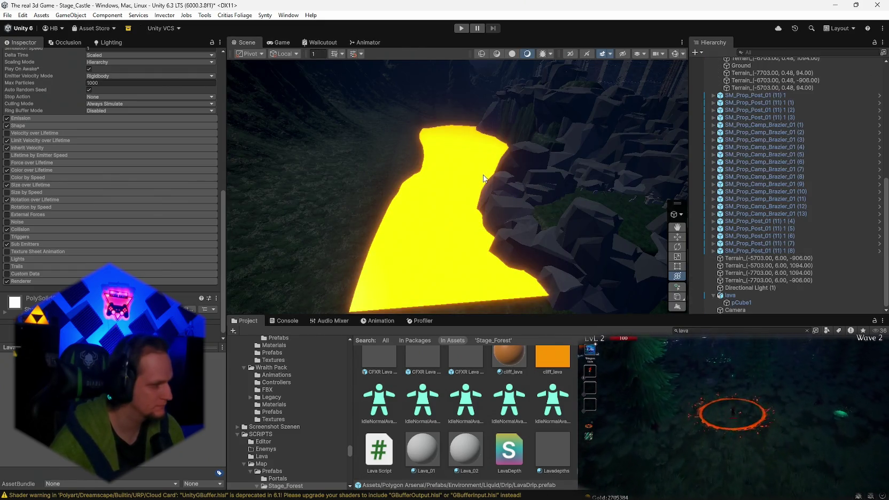
pyautogui.click(283, 321)
pyautogui.click(231, 329)
pyautogui.click(248, 320)
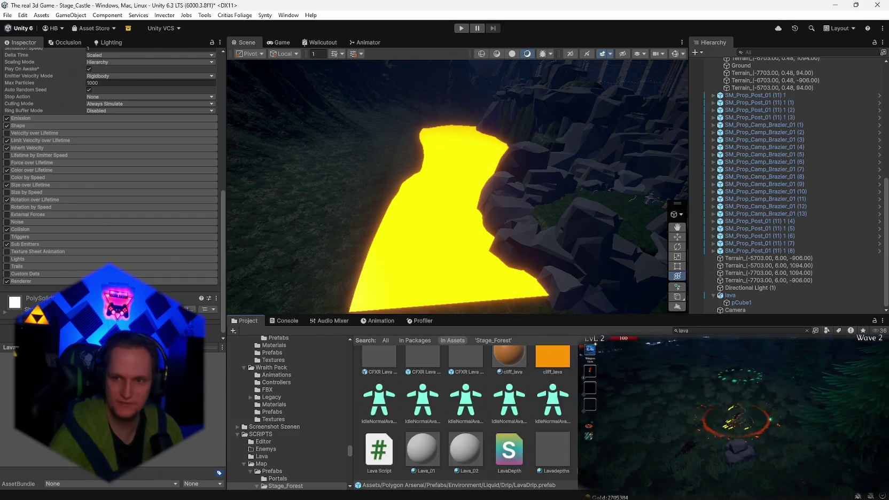
# Rerun the game and select pCube1 to inspect its Lava material and surface controller.
pyautogui.click(462, 30)
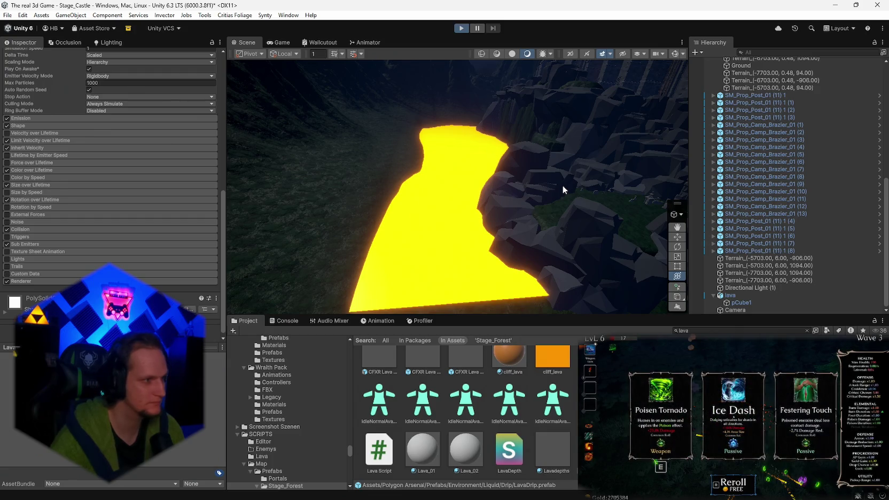
pyautogui.hotkey('ctrl', 'p')
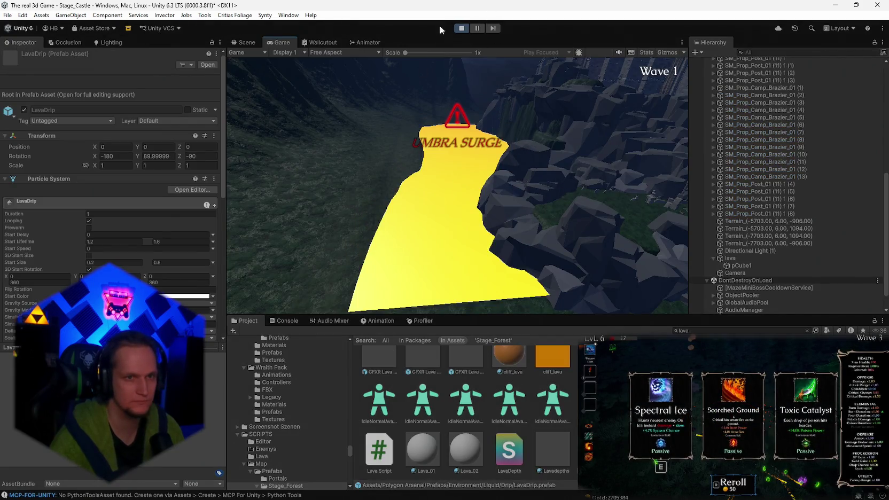
pyautogui.scroll(-10, 147, 265)
pyautogui.click(740, 265)
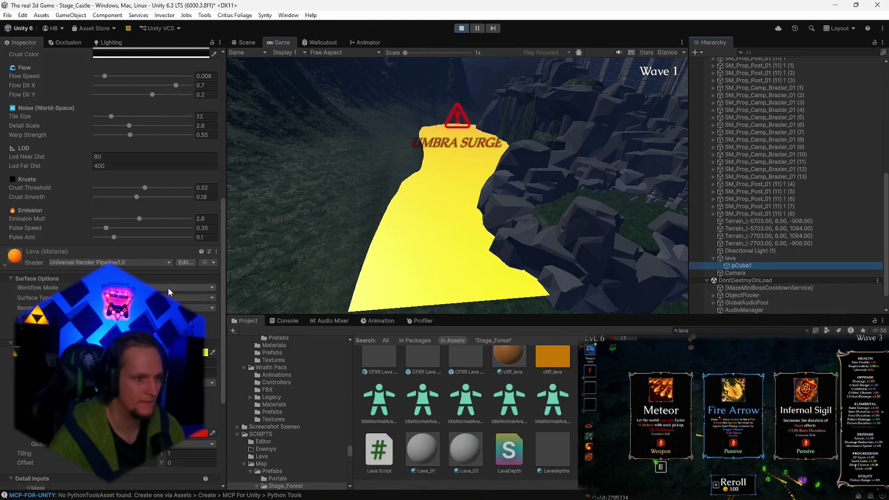
pyautogui.scroll(10, 168, 287)
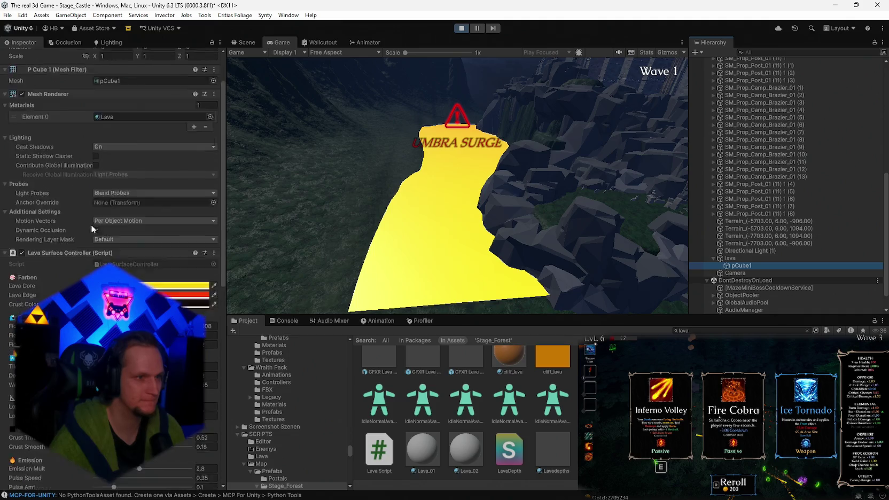
# On lava, try adding Lava Surface Controller (dismiss the error), then add a Mesh Renderer.
pyautogui.scroll(3, 108, 248)
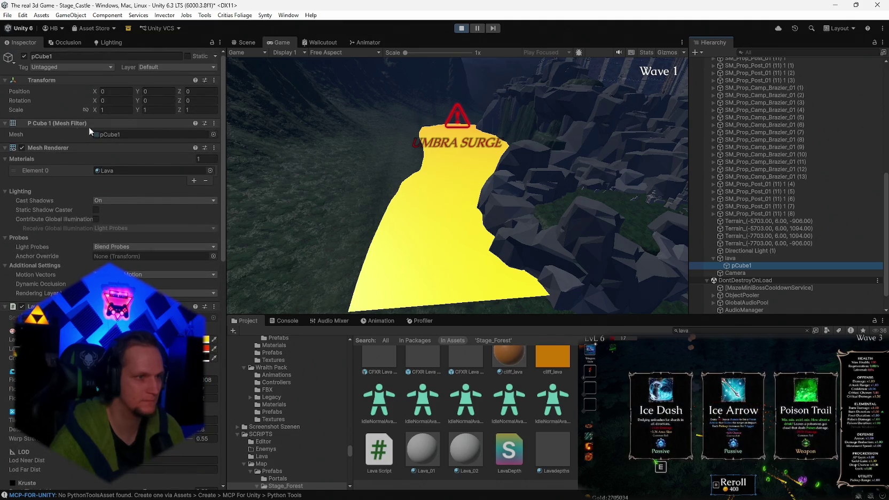
pyautogui.click(128, 134)
pyautogui.click(747, 259)
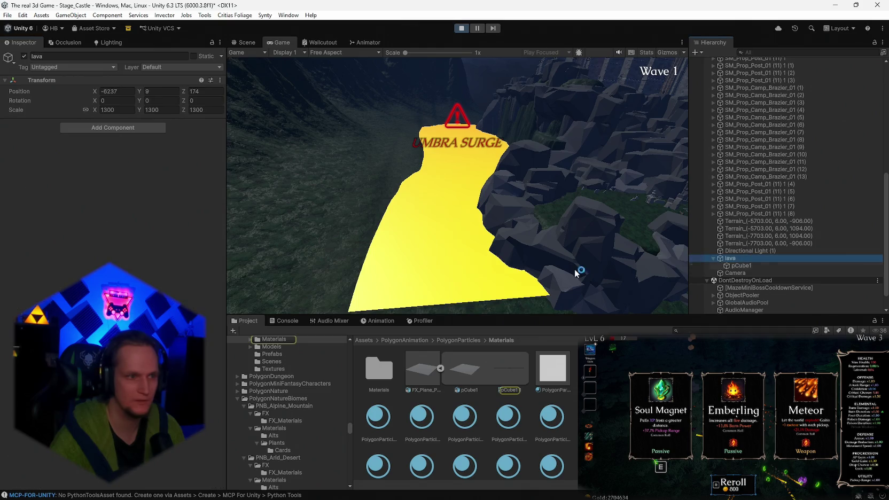
pyautogui.click(94, 131)
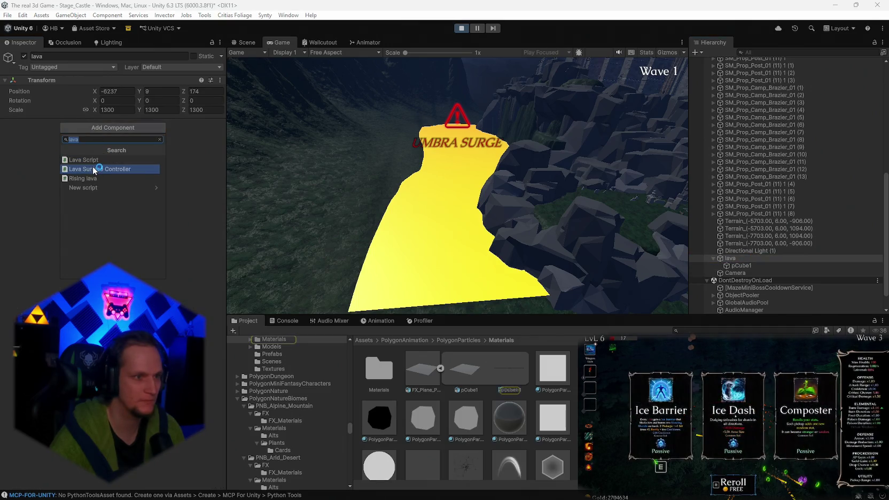
pyautogui.click(97, 169)
pyautogui.click(505, 280)
pyautogui.click(106, 128)
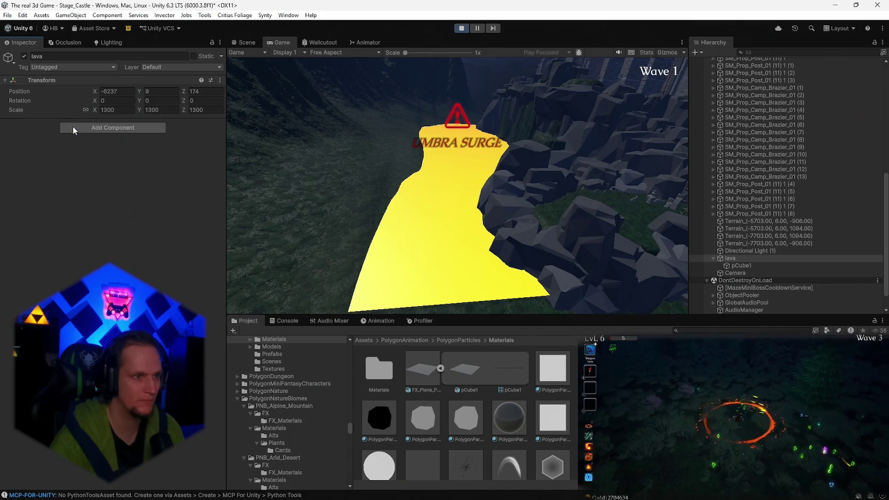
pyautogui.write('mesh')
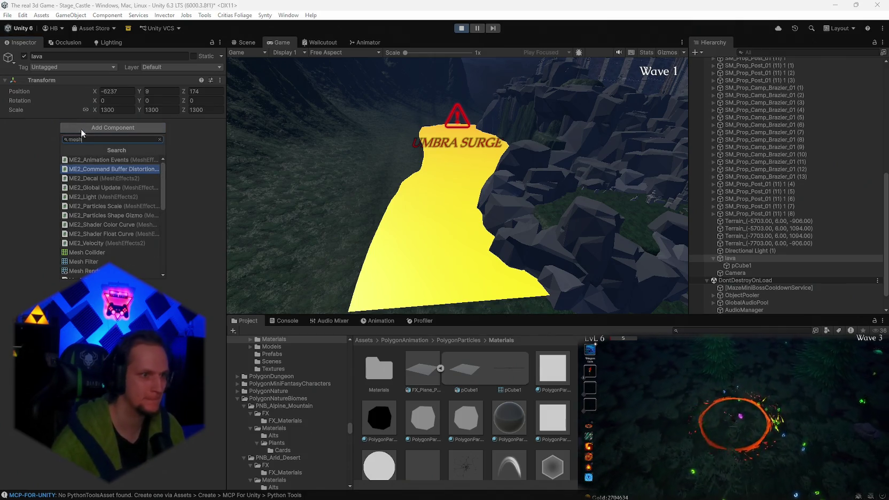
pyautogui.click(98, 213)
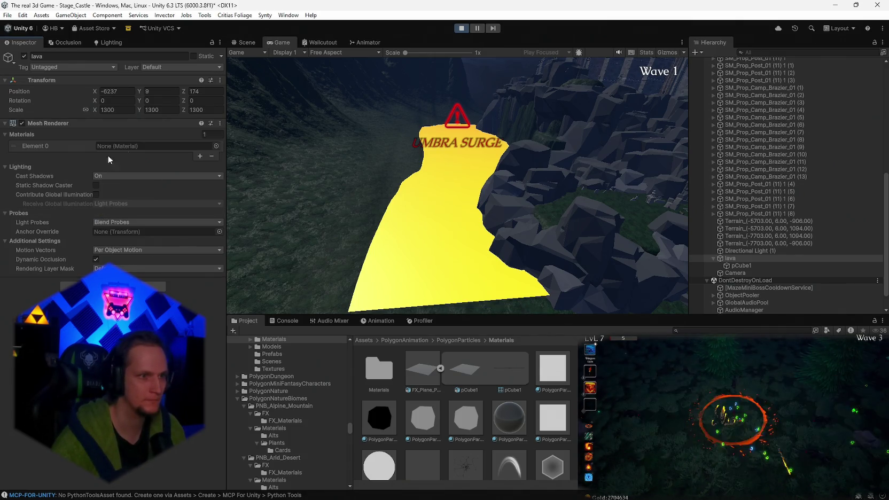
# Reselect pCube1, stop play mode, and bring up the Console messages.
pyautogui.click(739, 265)
pyautogui.scroll(-10, 112, 187)
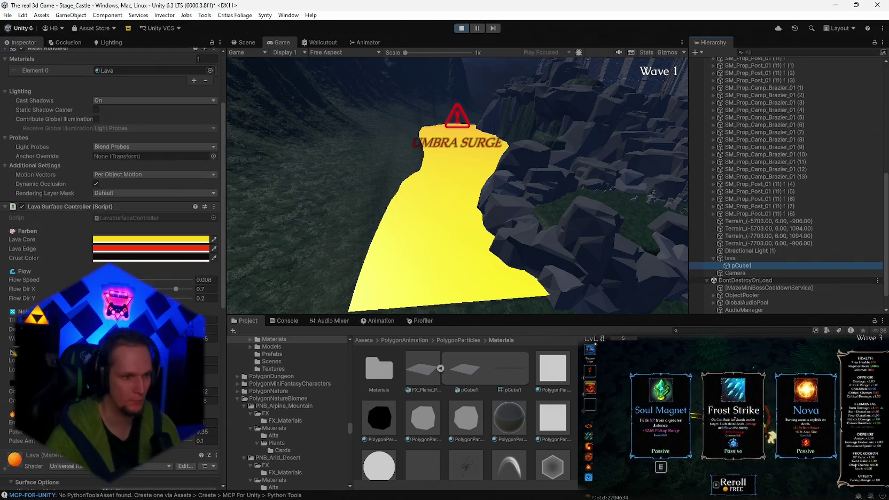
pyautogui.scroll(10, 112, 187)
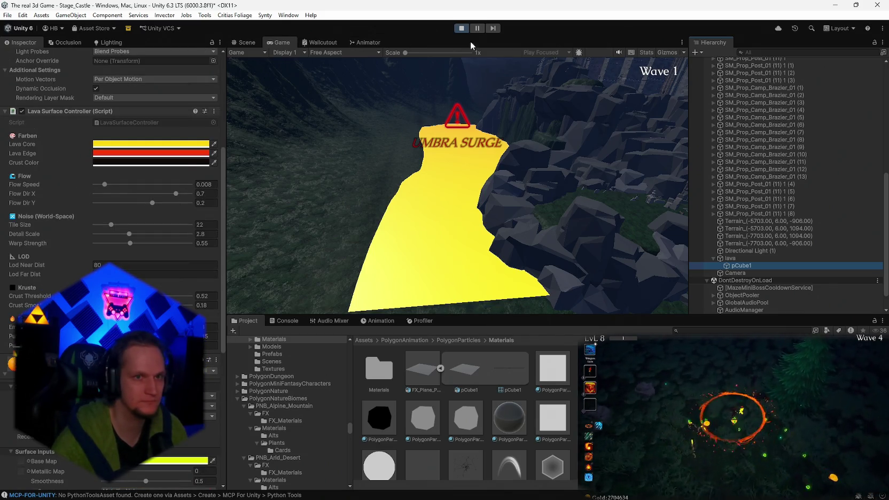
pyautogui.click(463, 29)
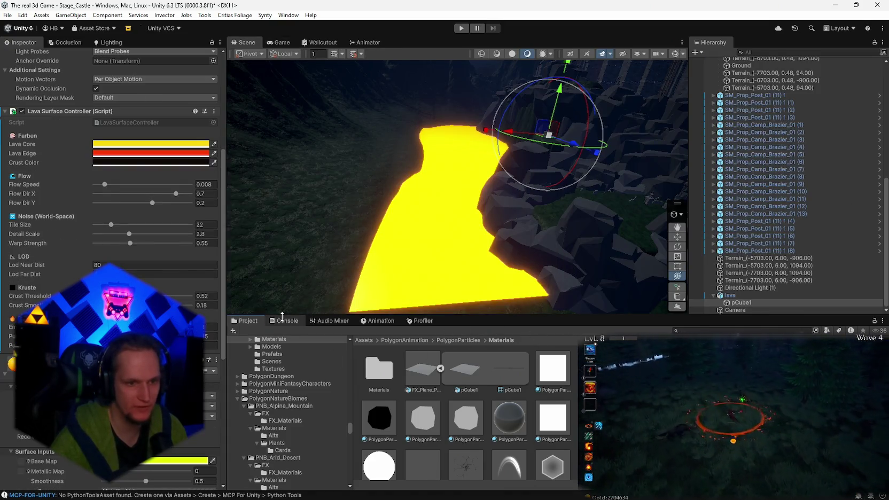
pyautogui.click(284, 321)
# Filter the Console to errors only, read the LavaSurface shader-not-found error, then start a Project search.
pyautogui.scroll(-10, 481, 401)
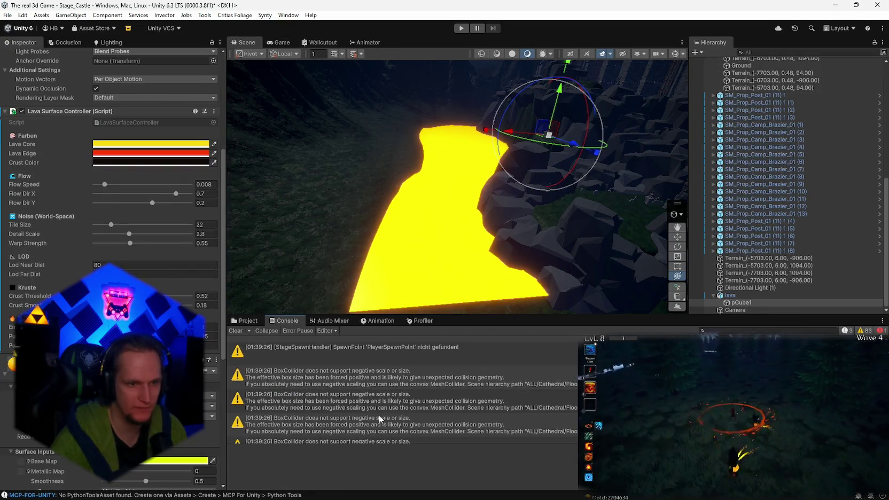
pyautogui.click(861, 330)
pyautogui.click(845, 331)
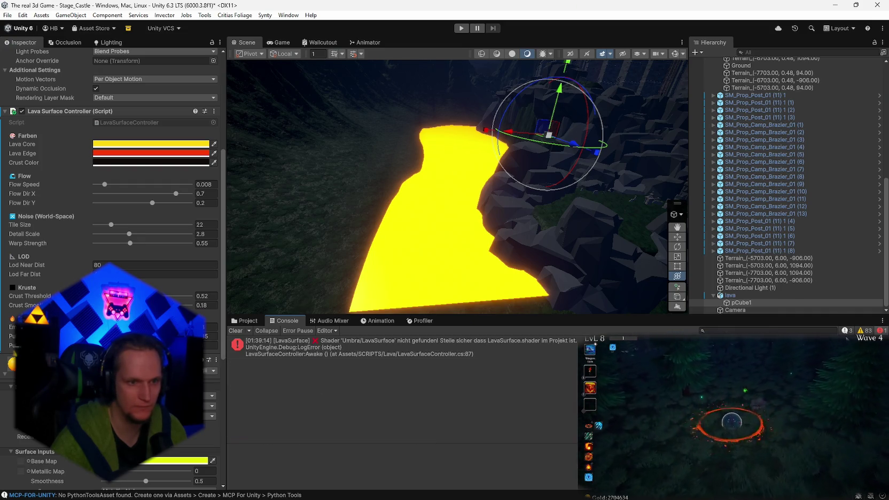
pyautogui.click(483, 351)
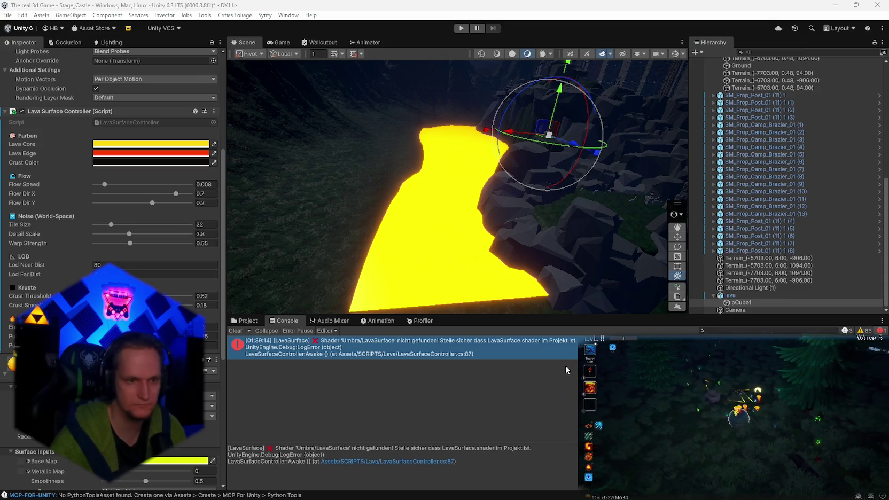
pyautogui.click(241, 323)
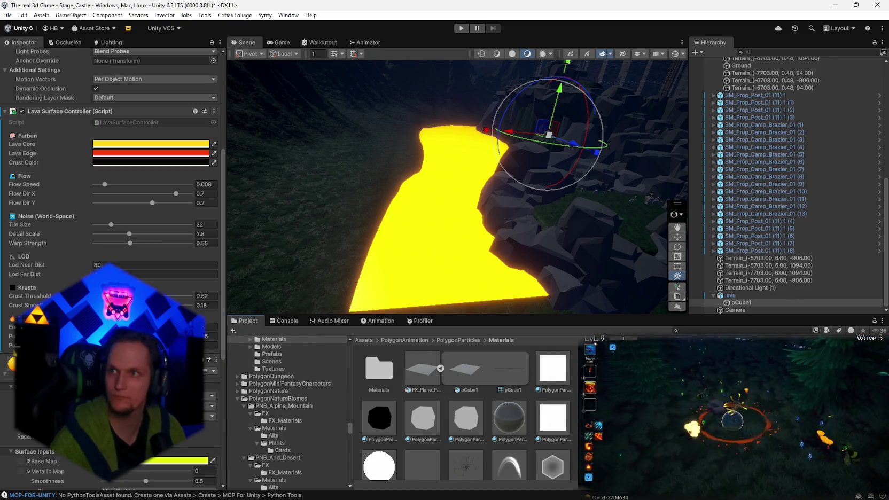
pyautogui.write('la')
pyautogui.click(707, 332)
# Search the project for 'lavas' and inspect the LavaSurfaceController script in its Lava folder.
pyautogui.write('lavas')
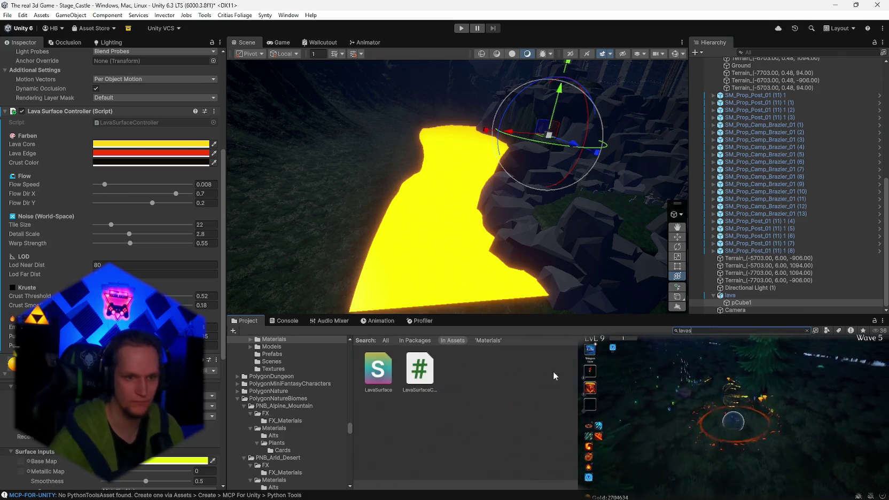
pyautogui.click(420, 374)
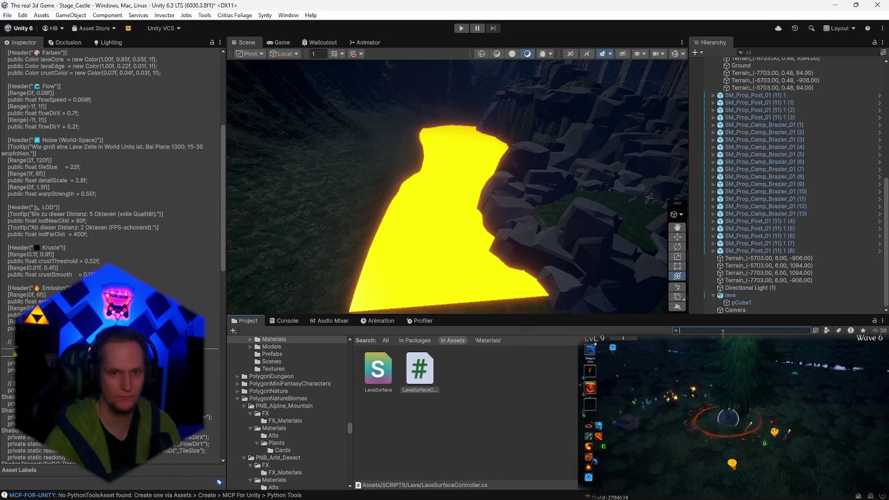
pyautogui.click(807, 330)
pyautogui.scroll(-2, 317, 400)
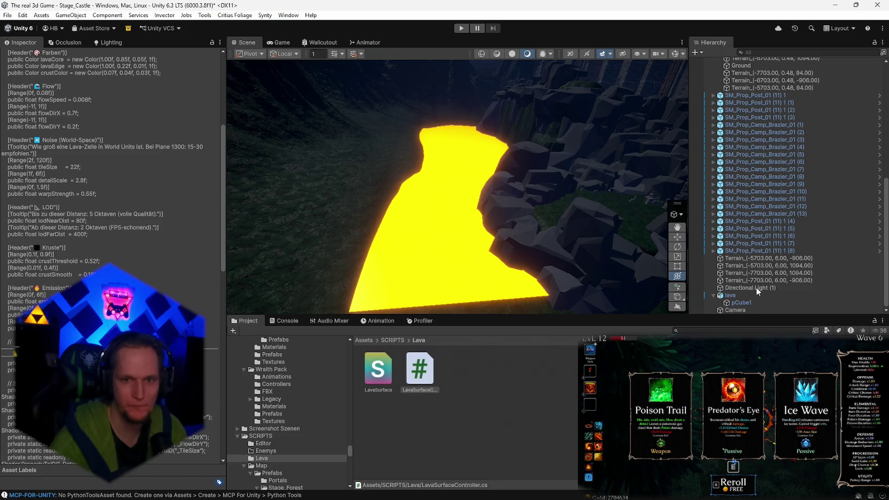
# Select pCube1 in the Hierarchy and enter play mode again.
pyautogui.click(735, 302)
pyautogui.scroll(-5, 112, 267)
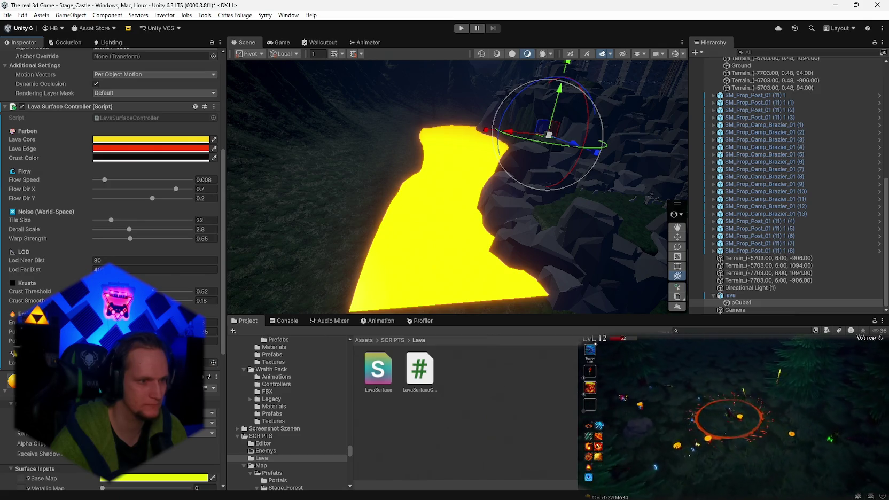
pyautogui.click(461, 28)
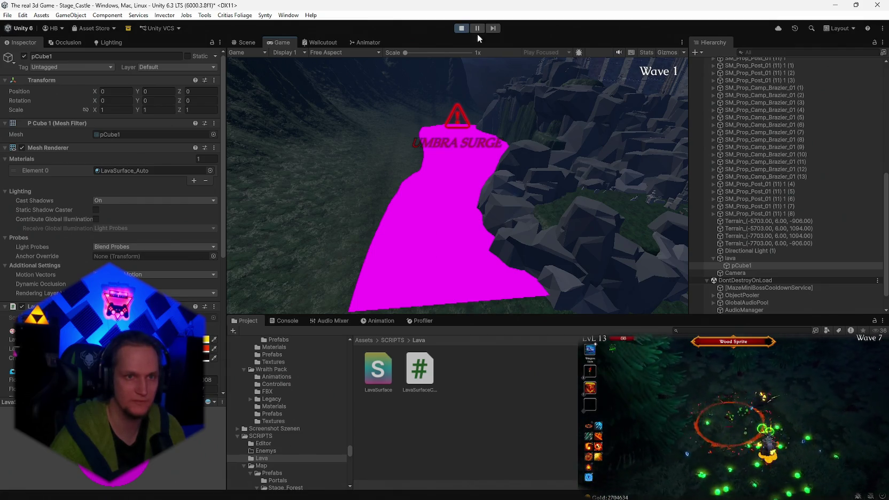
# Set Lava Shader to LavaSurface.shader under Failed to compile, deselect, then stop the game.
pyautogui.scroll(-10, 107, 347)
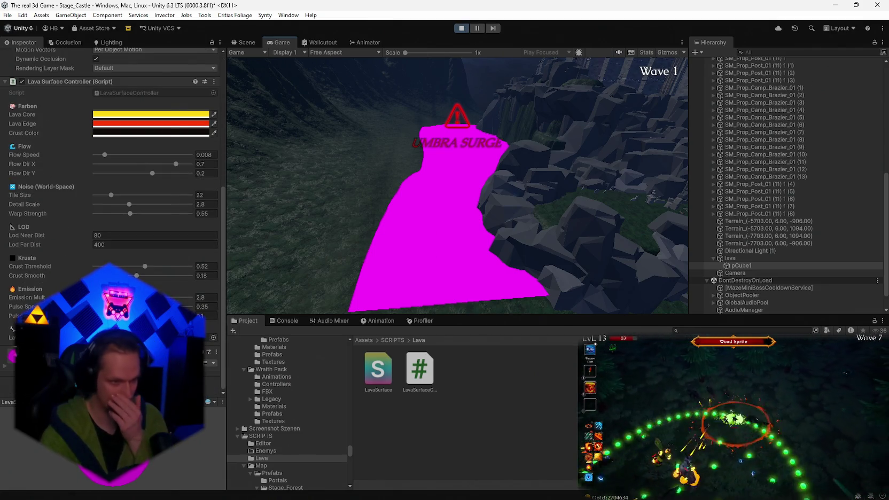
pyautogui.click(112, 411)
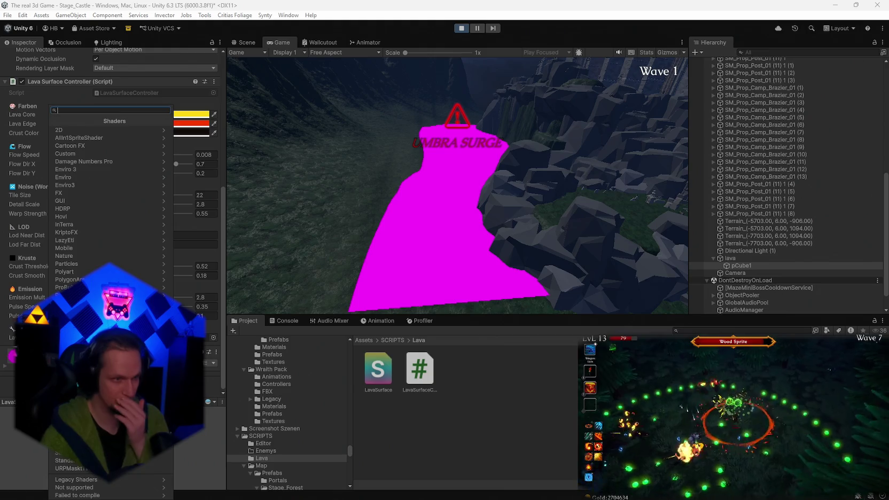
pyautogui.click(107, 495)
pyautogui.click(92, 135)
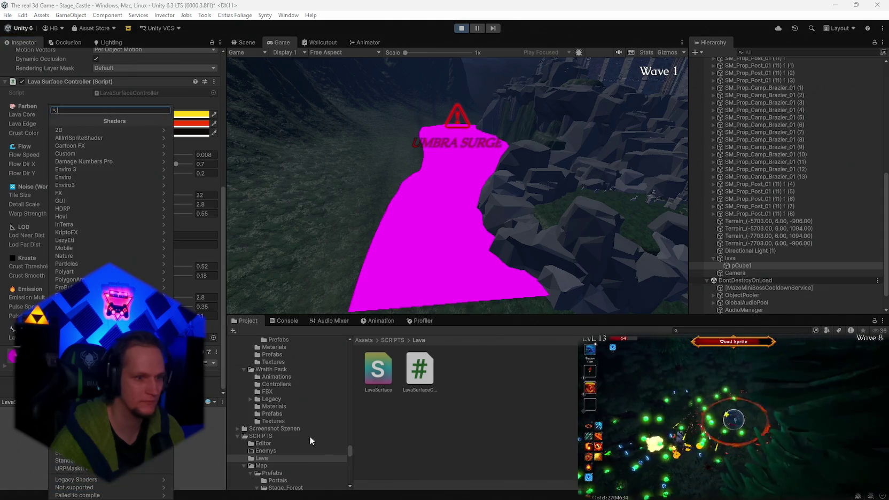
pyautogui.click(545, 401)
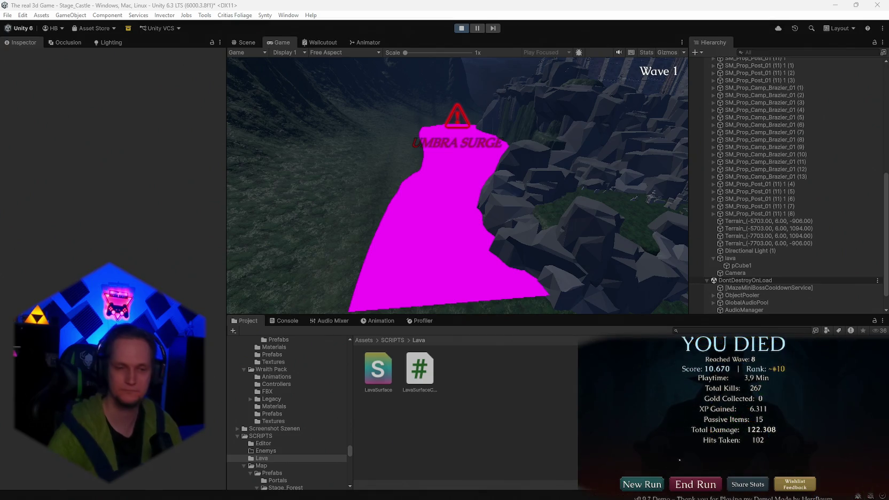
pyautogui.click(462, 28)
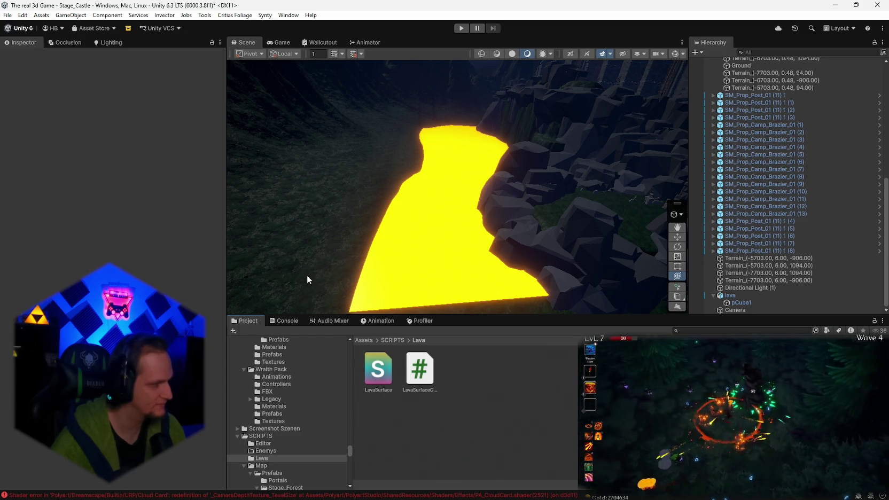
# Clear the Console's logged errors, return to Project, and start play mode to test the lava.
pyautogui.click(281, 321)
pyautogui.click(235, 330)
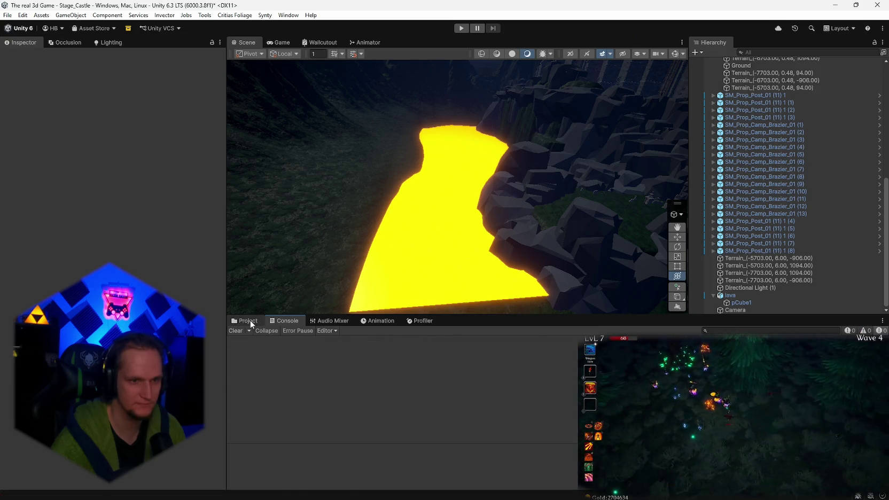
pyautogui.click(249, 321)
pyautogui.click(468, 29)
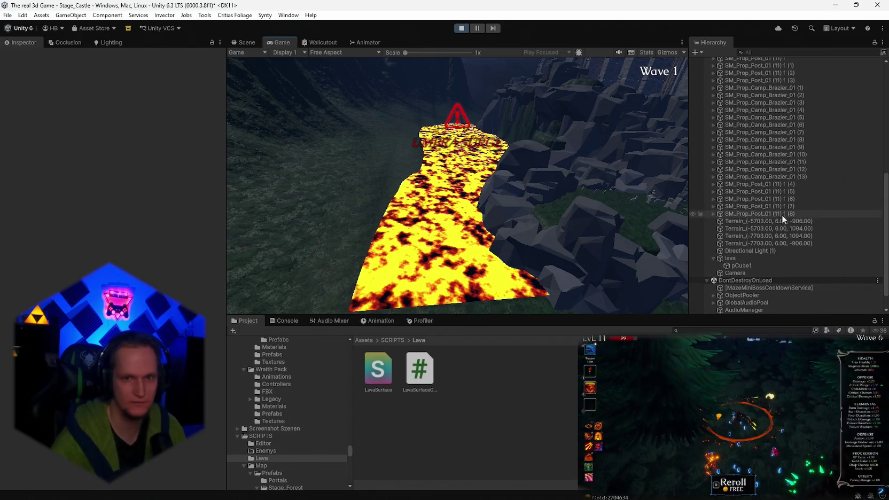
# On pCube1's Lava Surface Controller, change Tile Size and settle Flow Speed at 0.289.
pyautogui.click(735, 266)
pyautogui.scroll(-10, 112, 214)
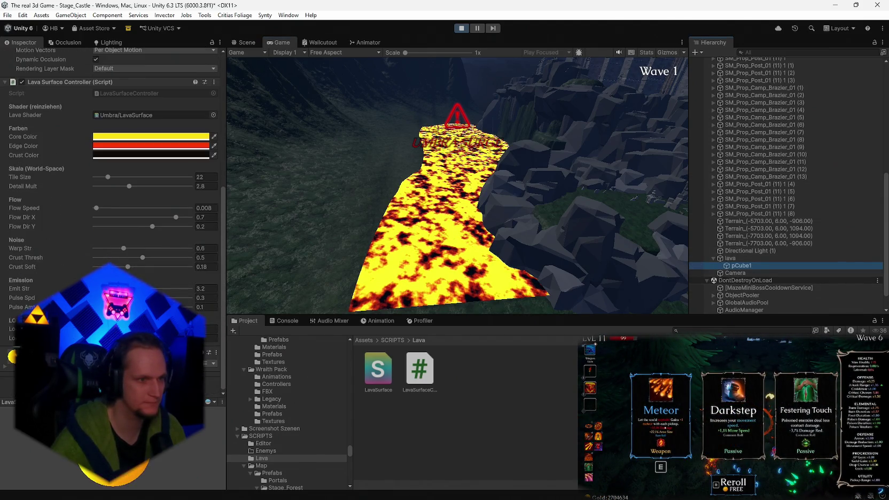
pyautogui.moveTo(110, 176)
pyautogui.mouseDown()
pyautogui.moveTo(121, 176)
pyautogui.moveTo(100, 175)
pyautogui.moveTo(186, 187)
pyautogui.moveTo(47, 192)
pyautogui.moveTo(149, 200)
pyautogui.mouseUp()
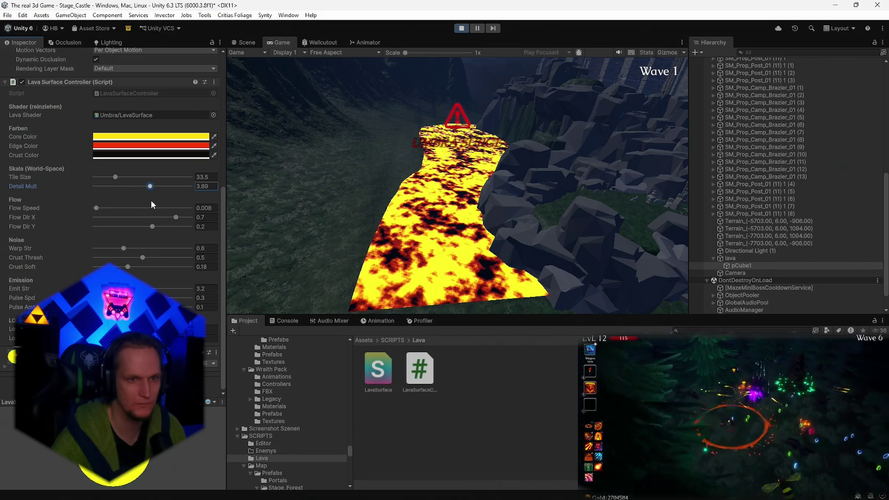
pyautogui.moveTo(98, 207); pyautogui.dragTo(192, 203)
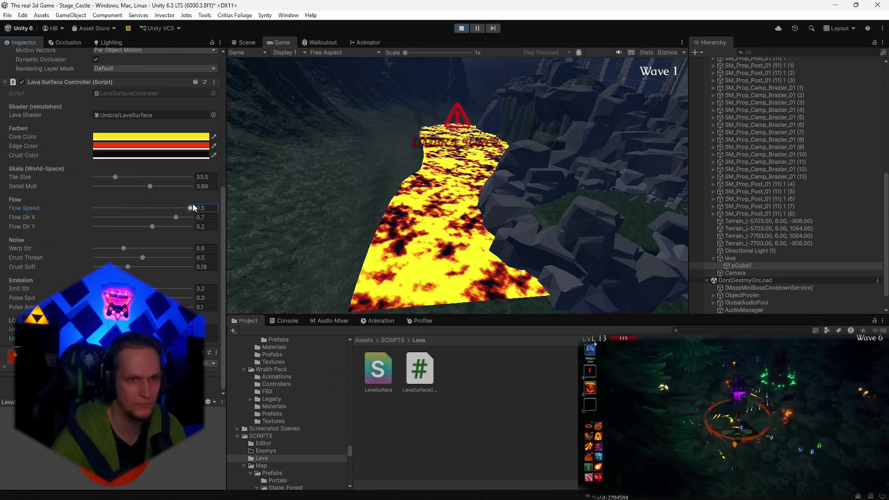
pyautogui.moveTo(154, 208); pyautogui.dragTo(159, 216)
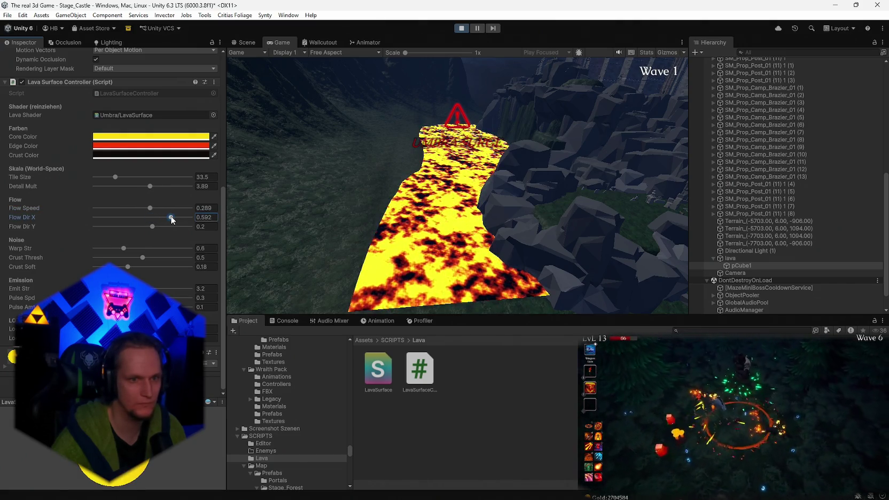
# Try and undo a flow direction change, then adjust crust coverage and raise emission brightness.
pyautogui.moveTo(153, 227)
pyautogui.mouseDown()
pyautogui.moveTo(142, 229)
pyautogui.moveTo(186, 248)
pyautogui.mouseUp()
pyautogui.hotkey('ctrl', 'z')
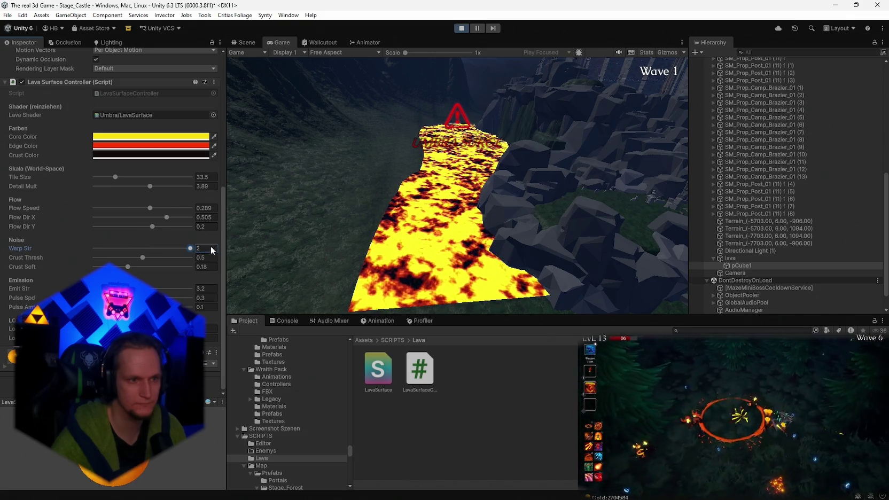
pyautogui.moveTo(141, 257)
pyautogui.mouseDown()
pyautogui.moveTo(167, 257)
pyautogui.moveTo(123, 267)
pyautogui.mouseUp()
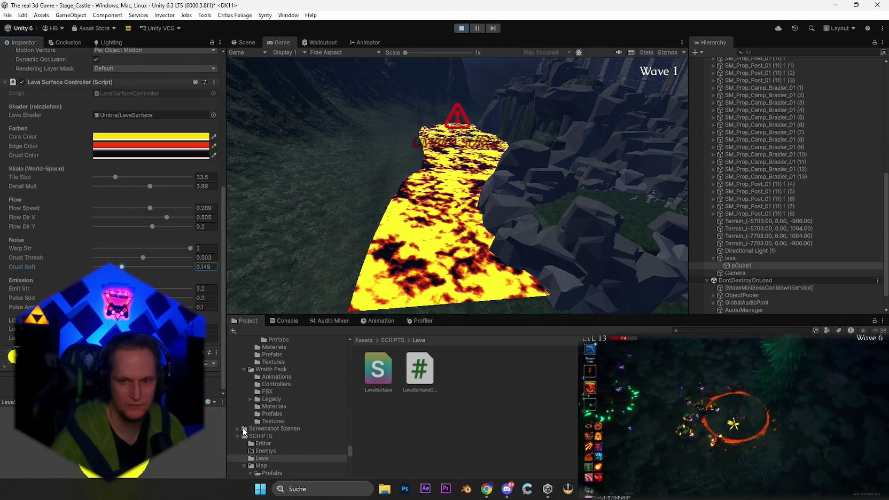
pyautogui.moveTo(133, 289)
pyautogui.mouseDown()
pyautogui.moveTo(181, 296)
pyautogui.moveTo(148, 296)
pyautogui.mouseUp()
# Switch off Directional Light (1) in the scene.
pyautogui.scroll(-1, 771, 283)
pyautogui.click(745, 230)
pyautogui.click(23, 56)
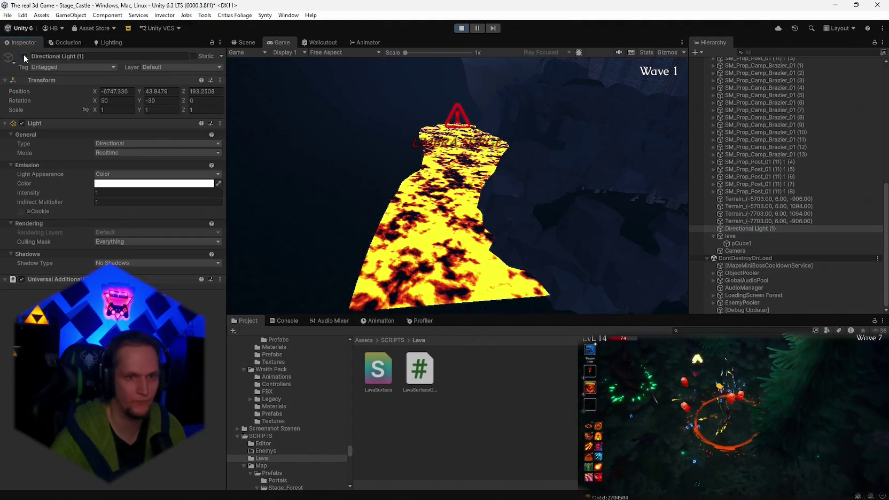
pyautogui.scroll(10, 782, 191)
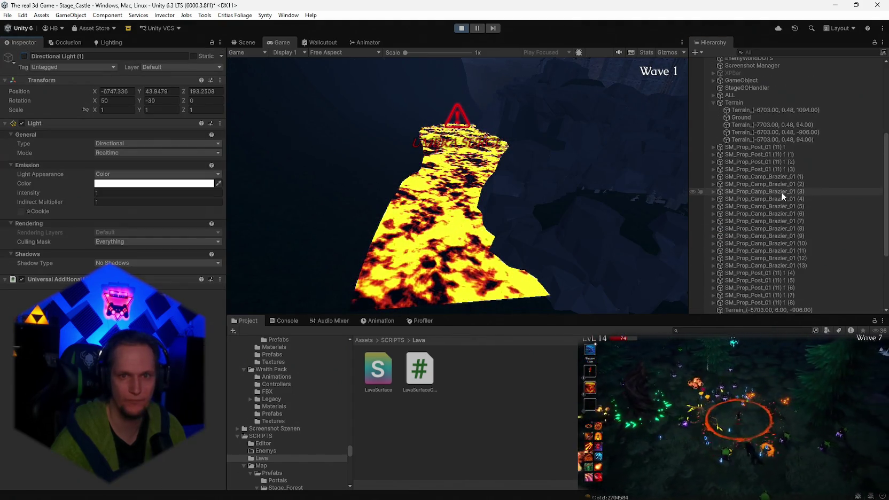
pyautogui.scroll(1, 774, 189)
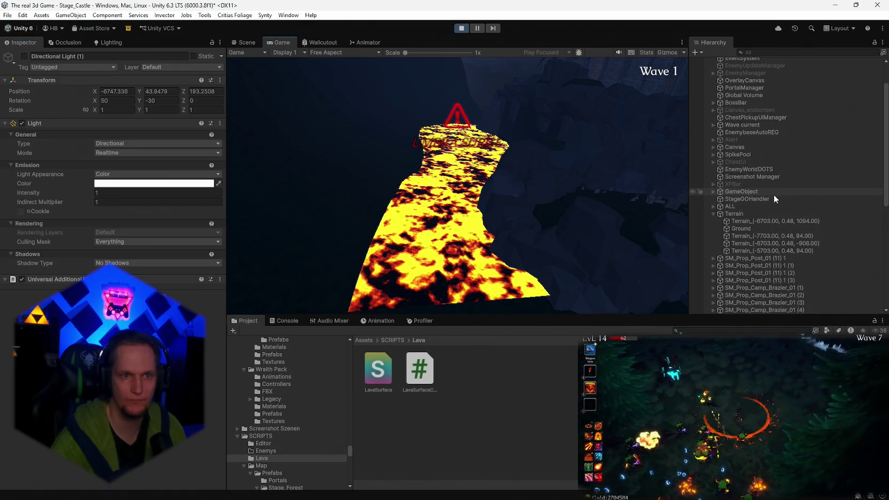
pyautogui.scroll(-12, 775, 219)
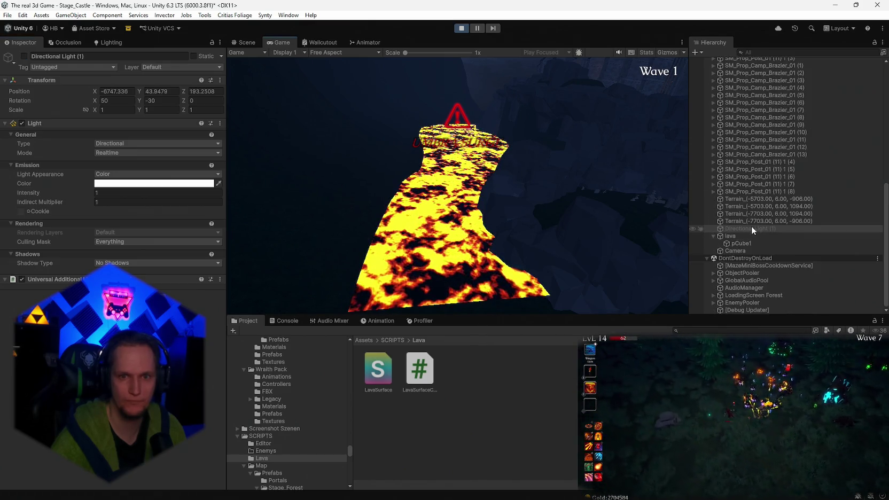
# On pCube1, shift the lava Core Color from yellow to red-orange and slightly adjust the red Edge Color.
pyautogui.click(740, 243)
pyautogui.scroll(-8, 161, 214)
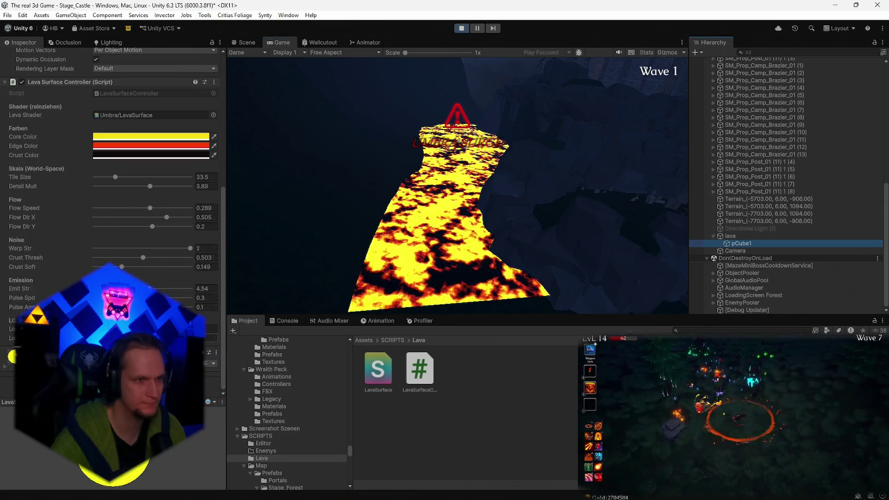
pyautogui.click(100, 161)
pyautogui.moveTo(187, 199); pyautogui.dragTo(204, 206)
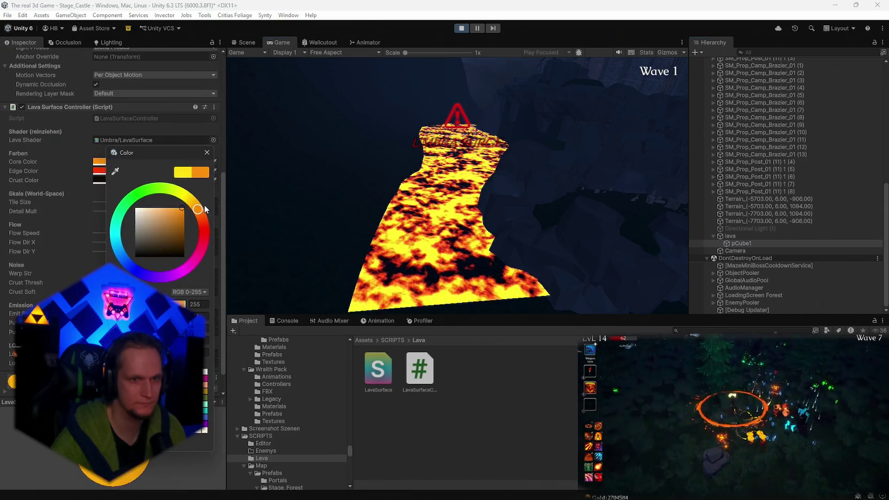
pyautogui.click(159, 170)
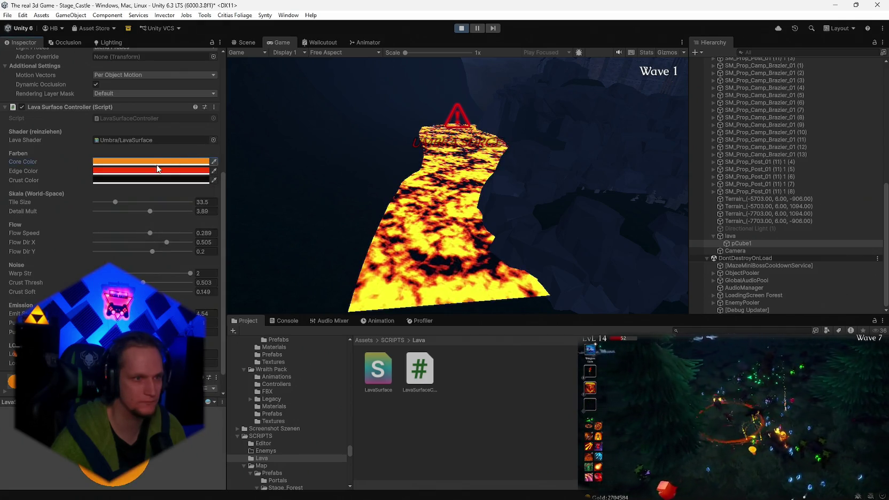
pyautogui.click(158, 171)
pyautogui.moveTo(210, 223); pyautogui.dragTo(211, 219)
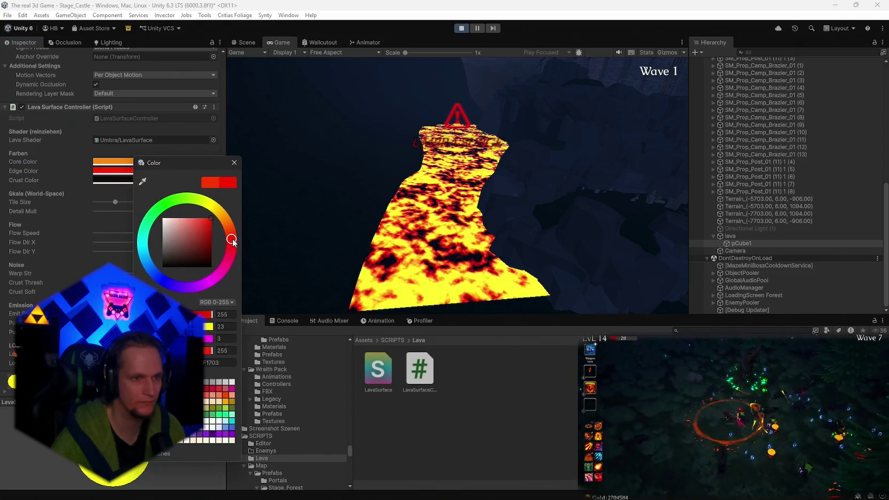
pyautogui.click(111, 161)
pyautogui.click(113, 160)
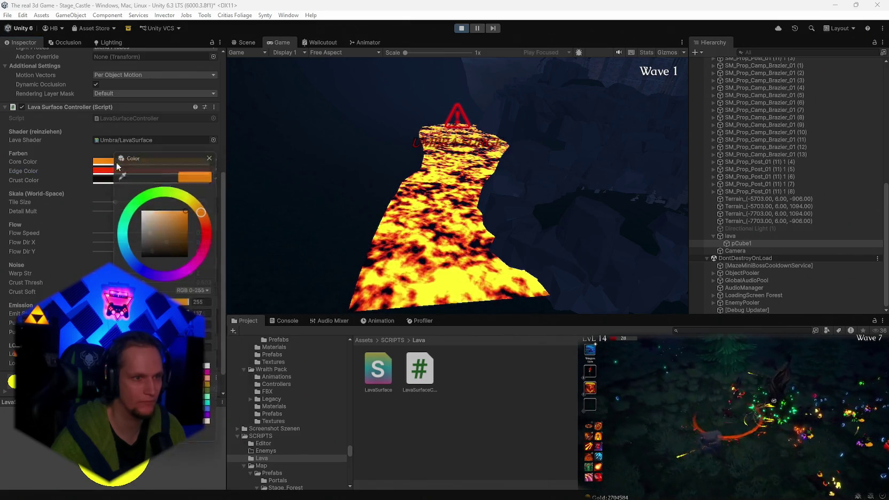
pyautogui.moveTo(205, 214); pyautogui.dragTo(207, 215)
pyautogui.click(213, 152)
# Set the lava Pulse Spd to 2.54 and Pulse Amt to 0.235.
pyautogui.scroll(-1, 164, 216)
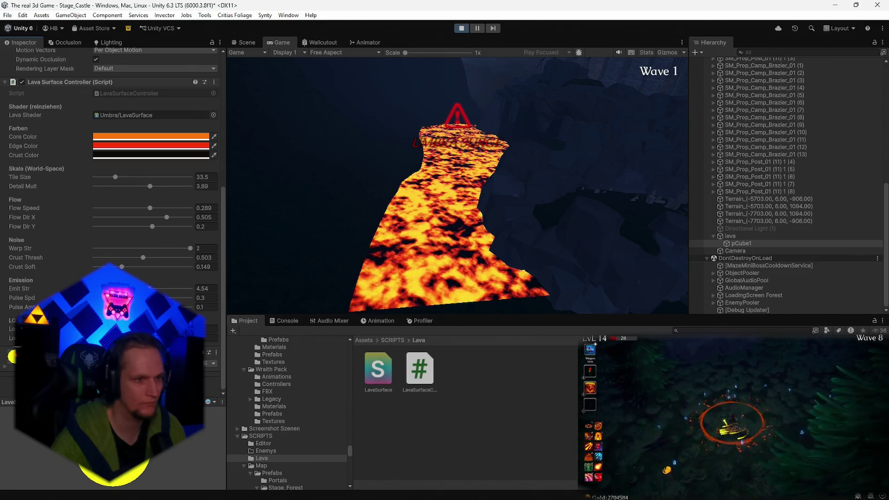
pyautogui.click(179, 298)
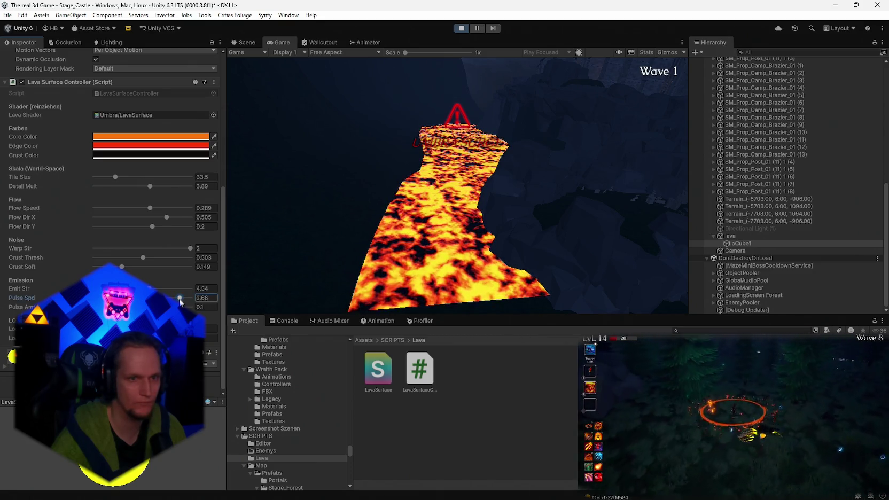
pyautogui.moveTo(180, 298); pyautogui.dragTo(175, 299)
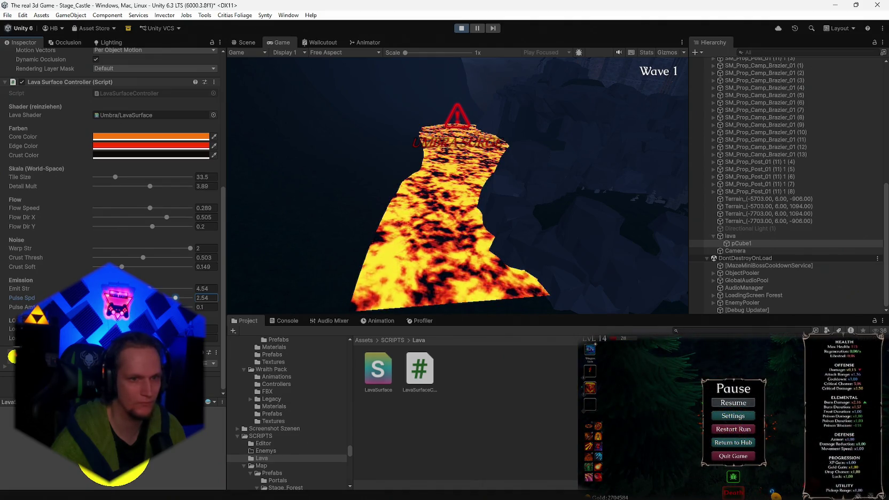
pyautogui.moveTo(177, 307)
pyautogui.mouseDown()
pyautogui.moveTo(202, 315)
pyautogui.moveTo(138, 308)
pyautogui.mouseUp()
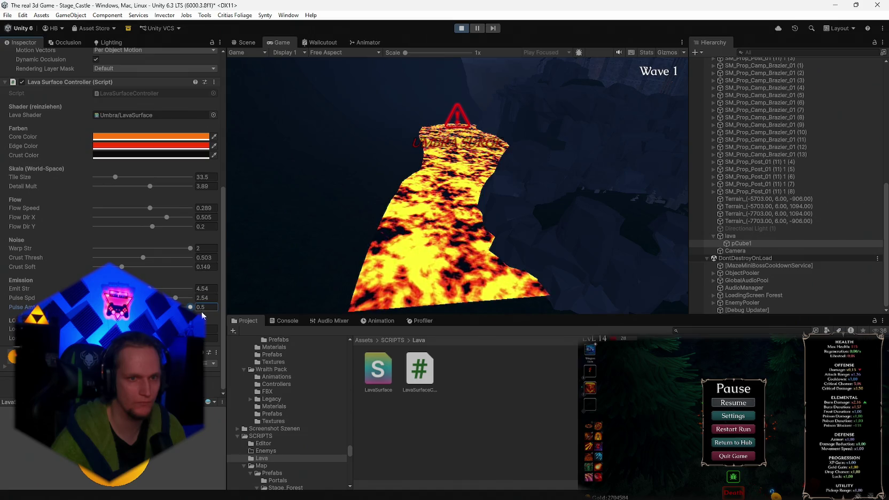
pyautogui.write('0.235')
pyautogui.press('Return')
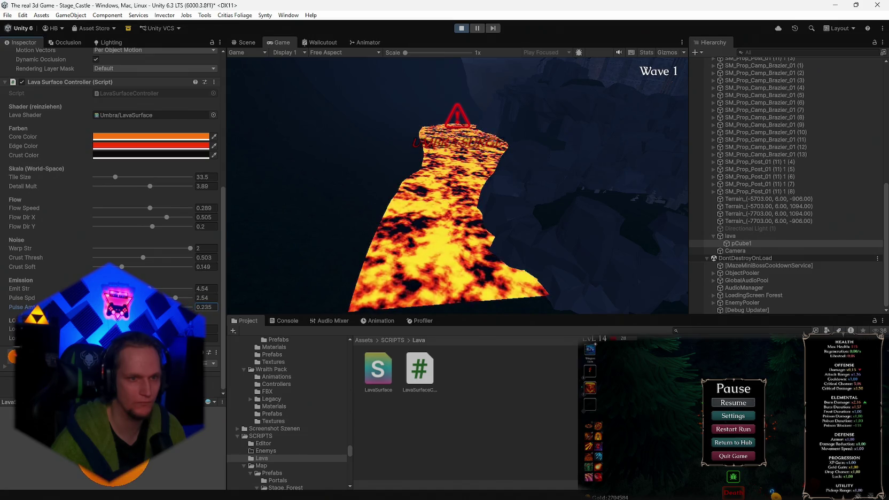
pyautogui.click(211, 338)
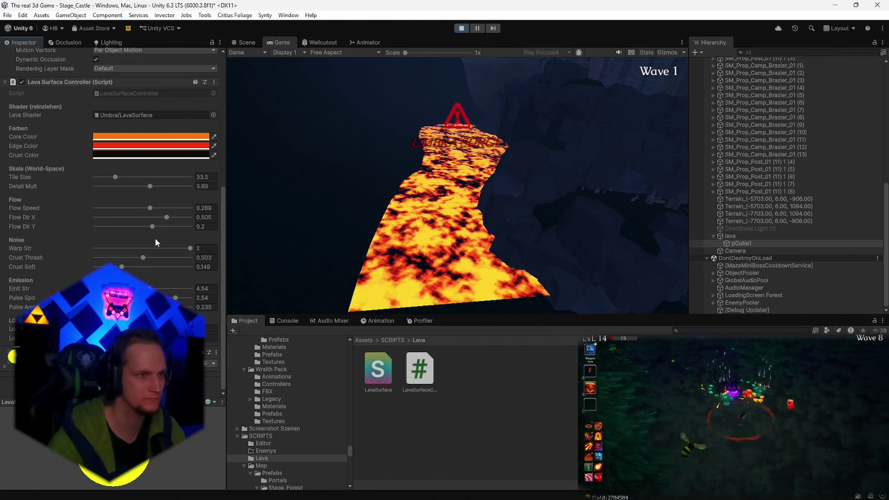
pyautogui.press('super+shift+s')
pyautogui.moveTo(231, 61)
pyautogui.mouseDown()
pyautogui.moveTo(6, 398)
pyautogui.moveTo(1, 428)
pyautogui.mouseUp()
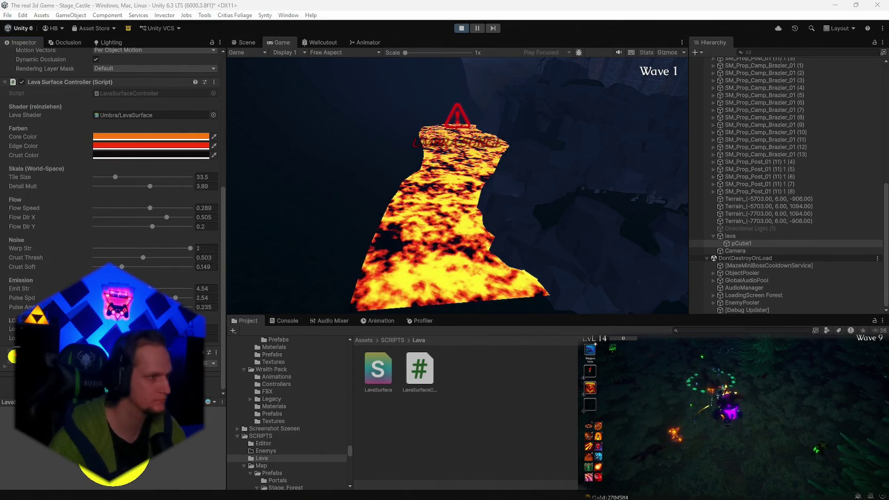
pyautogui.click(461, 28)
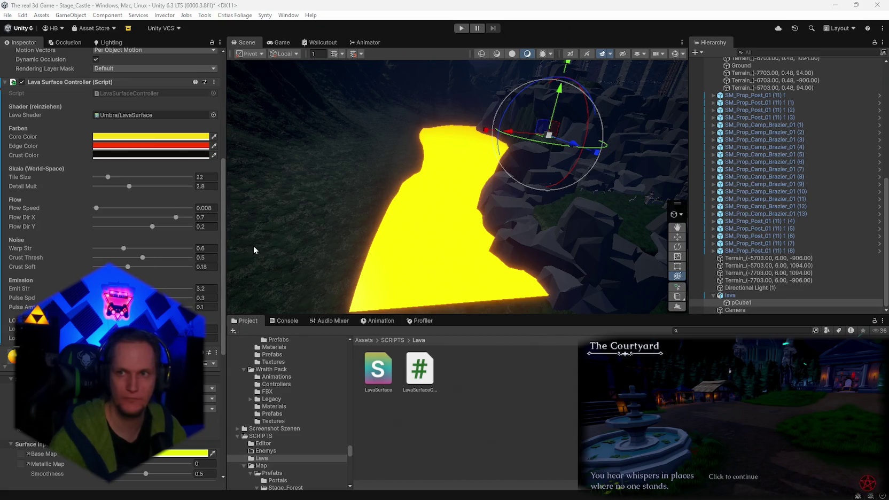
pyautogui.click(134, 137)
pyautogui.moveTo(210, 184); pyautogui.dragTo(215, 190)
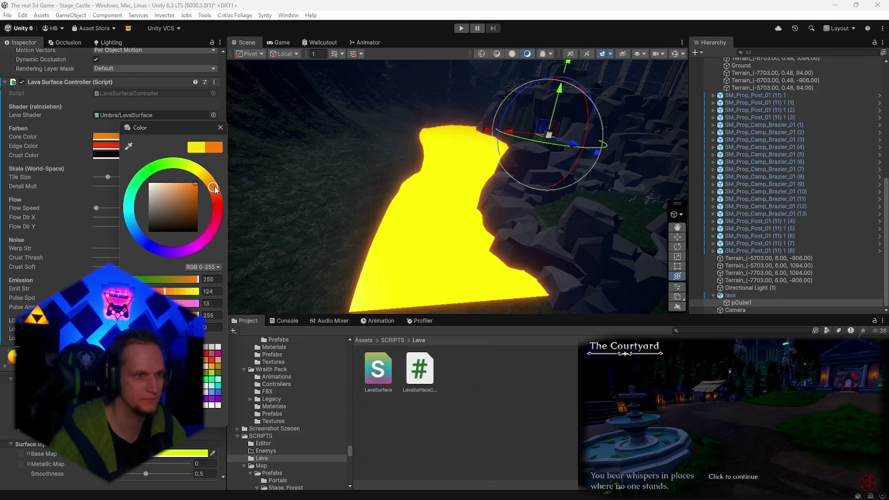
pyautogui.click(220, 127)
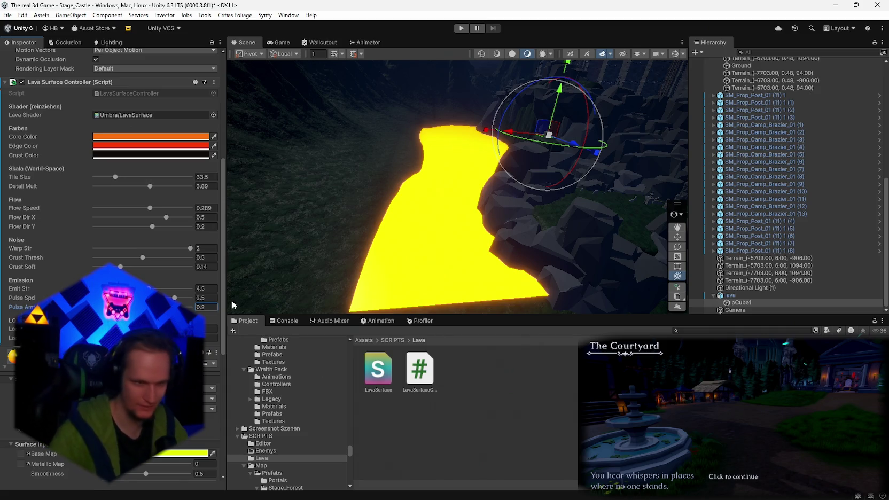
pyautogui.scroll(-8, 112, 213)
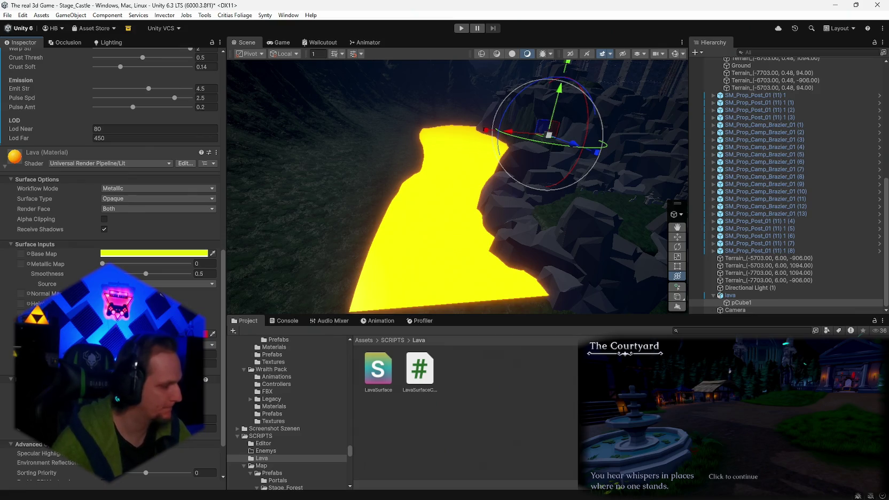
pyautogui.scroll(4, 112, 214)
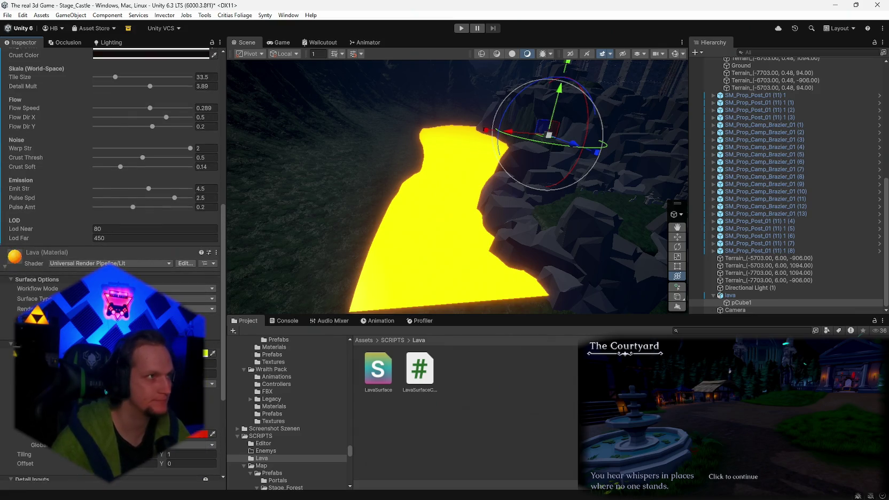
pyautogui.scroll(12, 112, 214)
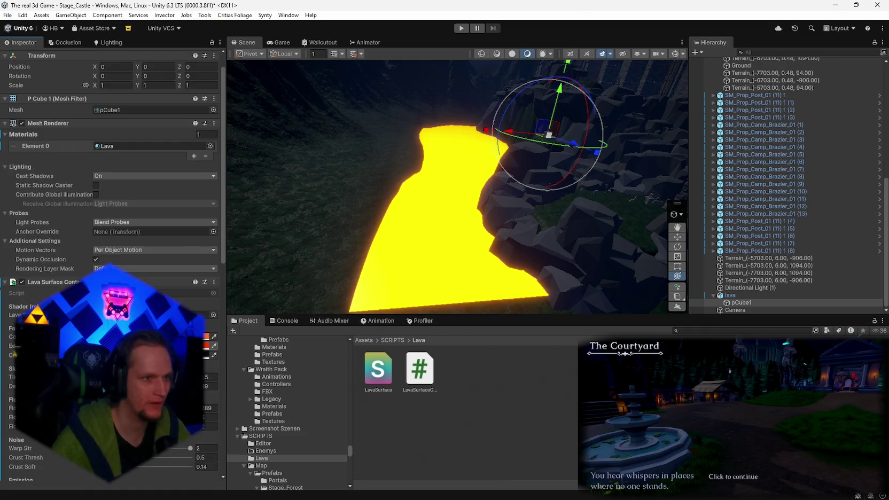
pyautogui.scroll(-4, 112, 214)
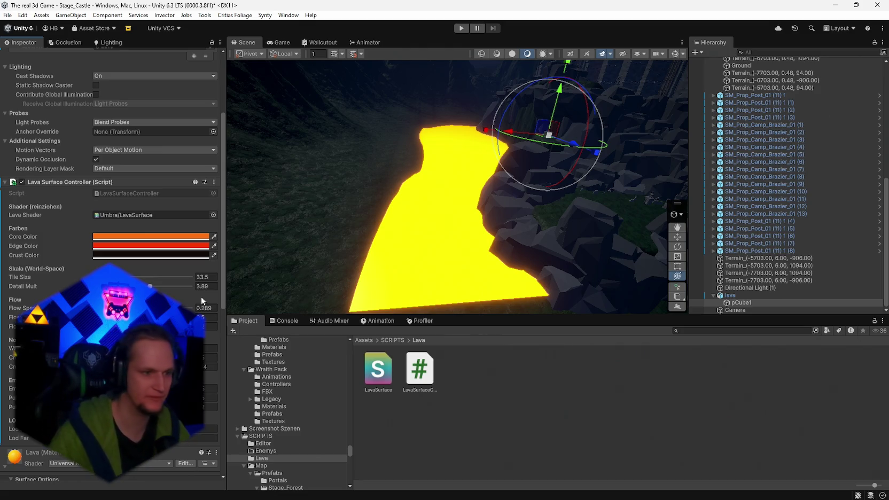
pyautogui.moveTo(500, 246)
pyautogui.mouseDown()
pyautogui.moveTo(476, 175)
pyautogui.moveTo(506, 154)
pyautogui.moveTo(482, 212)
pyautogui.moveTo(529, 214)
pyautogui.moveTo(545, 186)
pyautogui.moveTo(747, 200)
pyautogui.mouseUp()
pyautogui.press('f')
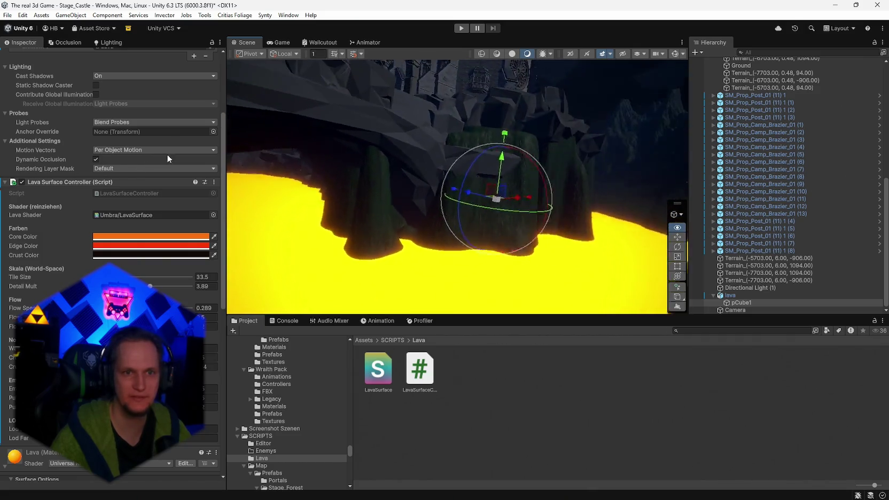
# Swing the view back to the lava, select the Ground terrain, and open its sculpt tool modes.
pyautogui.press('Left')
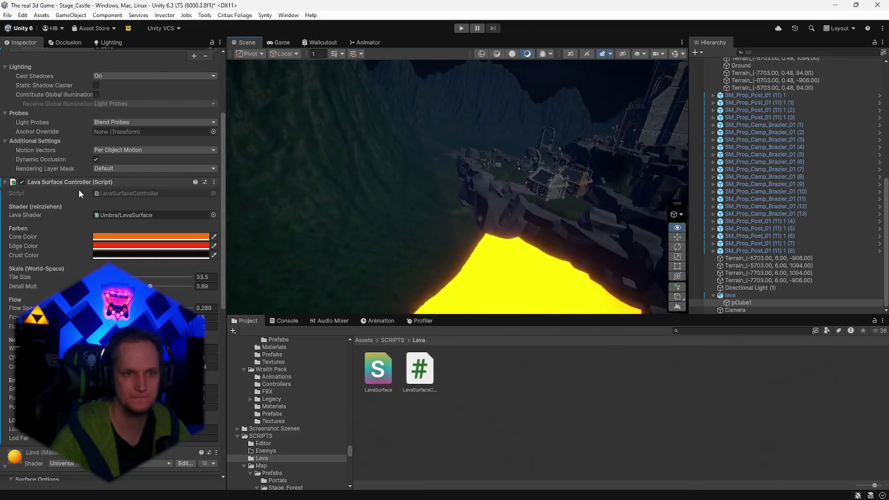
pyautogui.moveTo(244, 215)
pyautogui.mouseDown()
pyautogui.moveTo(397, 228)
pyautogui.moveTo(452, 208)
pyautogui.moveTo(441, 224)
pyautogui.moveTo(246, 251)
pyautogui.mouseUp()
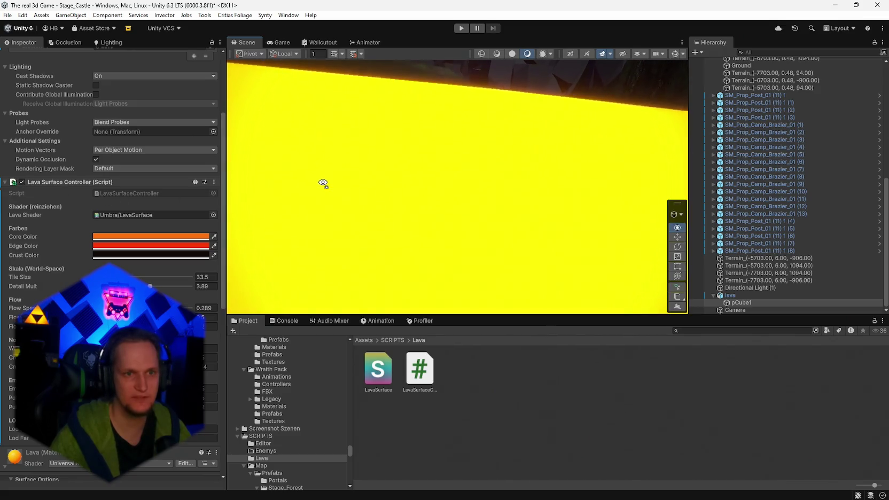
pyautogui.moveTo(322, 182); pyautogui.dragTo(499, 140)
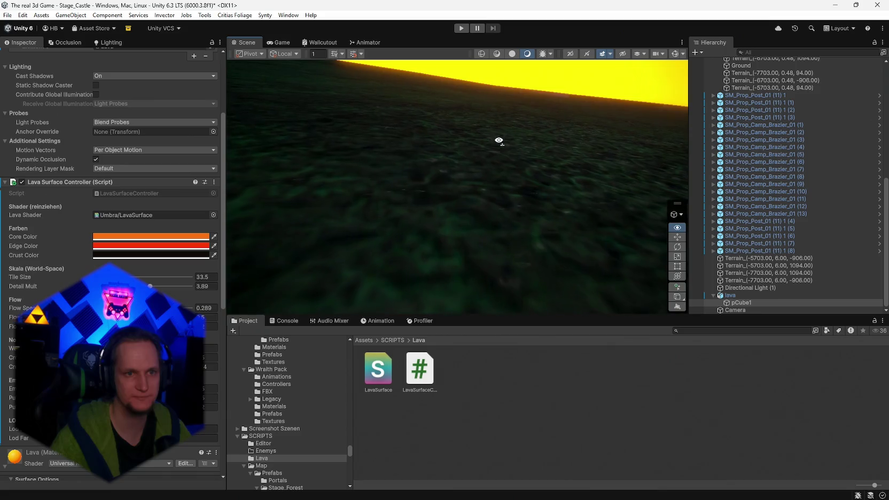
pyautogui.click(426, 172)
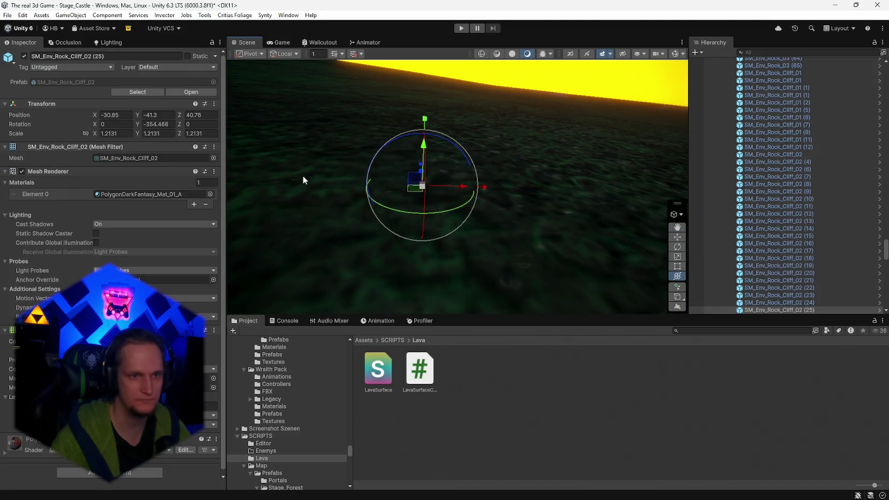
pyautogui.click(365, 135)
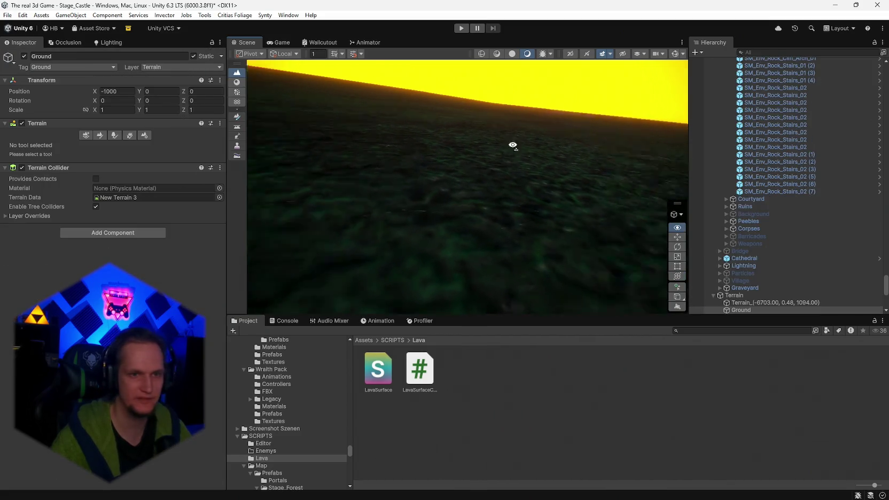
pyautogui.click(100, 135)
pyautogui.click(34, 146)
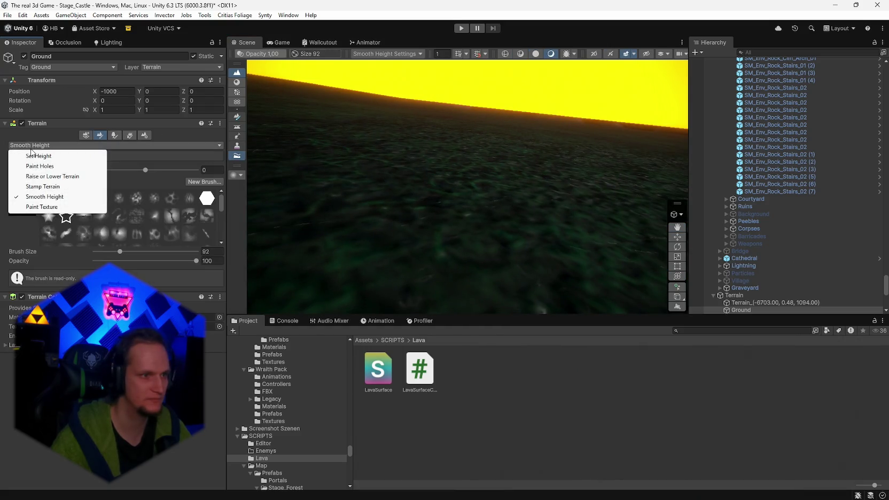
# Choose Set Height and sample a target height of 7.019109 beside the lava.
pyautogui.click(37, 156)
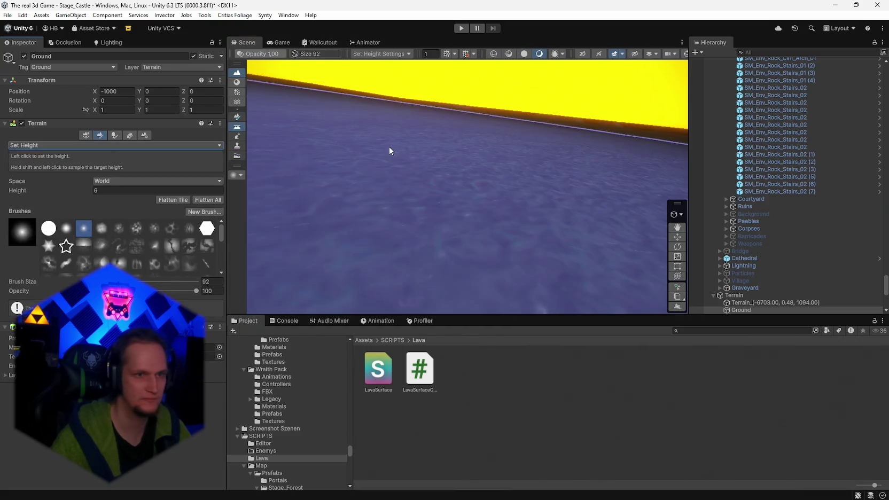
pyautogui.moveTo(388, 145)
pyautogui.mouseDown()
pyautogui.moveTo(312, 138)
pyautogui.moveTo(483, 232)
pyautogui.moveTo(531, 239)
pyautogui.moveTo(502, 242)
pyautogui.mouseUp()
pyautogui.moveTo(433, 256)
pyautogui.mouseDown()
pyautogui.moveTo(243, 213)
pyautogui.moveTo(399, 224)
pyautogui.moveTo(577, 200)
pyautogui.moveTo(552, 153)
pyautogui.moveTo(478, 224)
pyautogui.moveTo(476, 192)
pyautogui.moveTo(433, 197)
pyautogui.moveTo(501, 204)
pyautogui.moveTo(419, 264)
pyautogui.moveTo(344, 255)
pyautogui.moveTo(496, 261)
pyautogui.moveTo(413, 205)
pyautogui.moveTo(298, 162)
pyautogui.moveTo(288, 123)
pyautogui.moveTo(484, 153)
pyautogui.moveTo(587, 119)
pyautogui.moveTo(553, 153)
pyautogui.mouseUp()
pyautogui.click(518, 159)
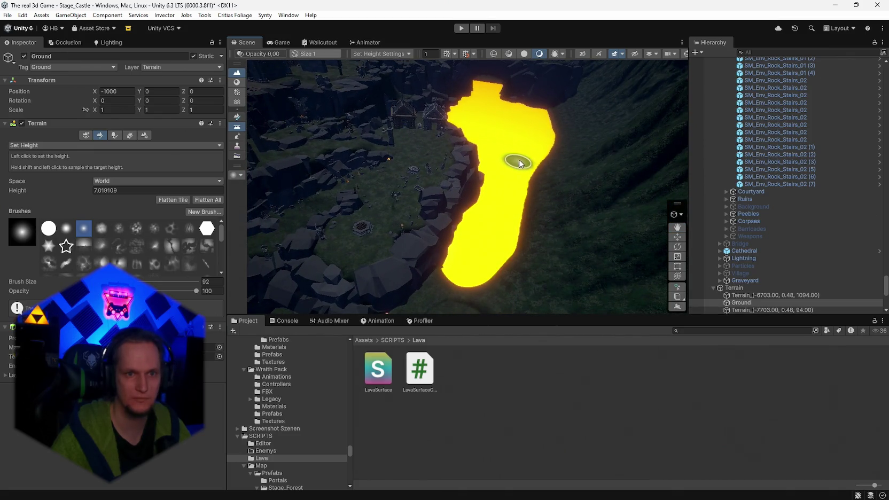
# Reselect Ground and orbit the view along the lava path, ruins, castle and graveyard tombstones.
pyautogui.click(482, 264)
pyautogui.moveTo(482, 264)
pyautogui.mouseDown()
pyautogui.moveTo(343, 278)
pyautogui.moveTo(460, 284)
pyautogui.moveTo(511, 205)
pyautogui.mouseUp()
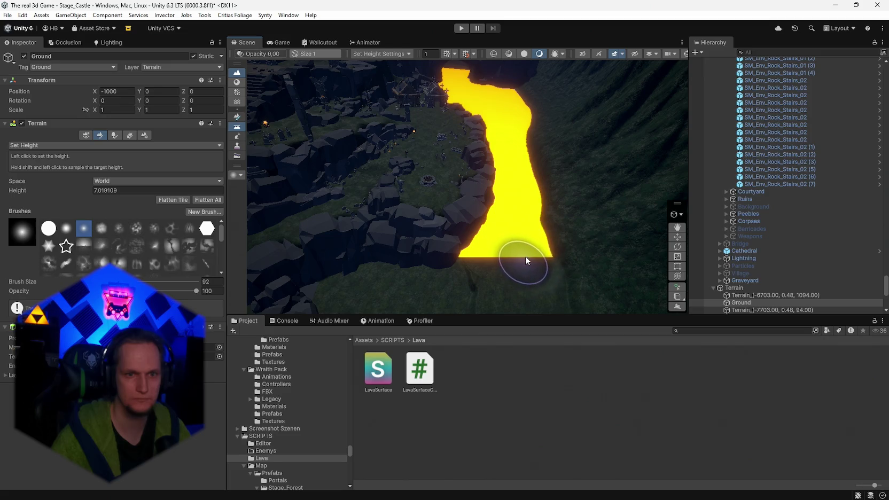
pyautogui.moveTo(554, 259)
pyautogui.mouseDown()
pyautogui.moveTo(490, 258)
pyautogui.moveTo(589, 260)
pyautogui.moveTo(582, 261)
pyautogui.mouseUp()
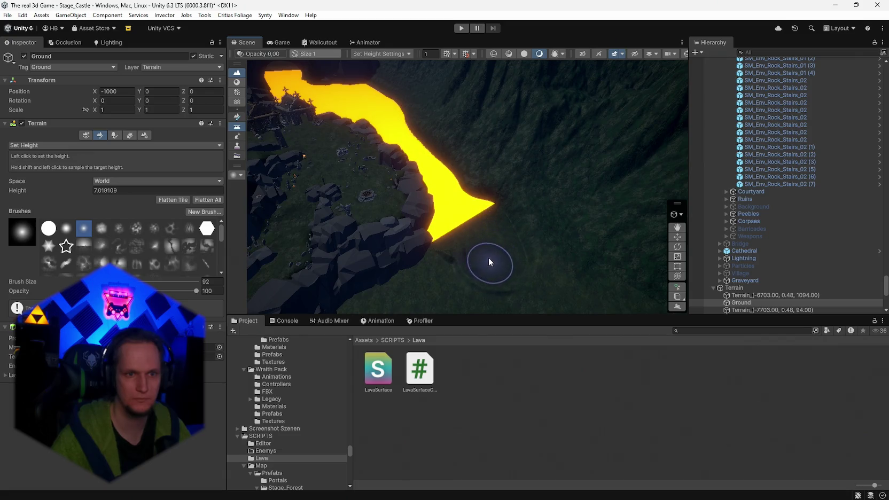
pyautogui.moveTo(469, 251)
pyautogui.mouseDown()
pyautogui.moveTo(227, 226)
pyautogui.moveTo(330, 190)
pyautogui.moveTo(381, 190)
pyautogui.moveTo(349, 186)
pyautogui.mouseUp()
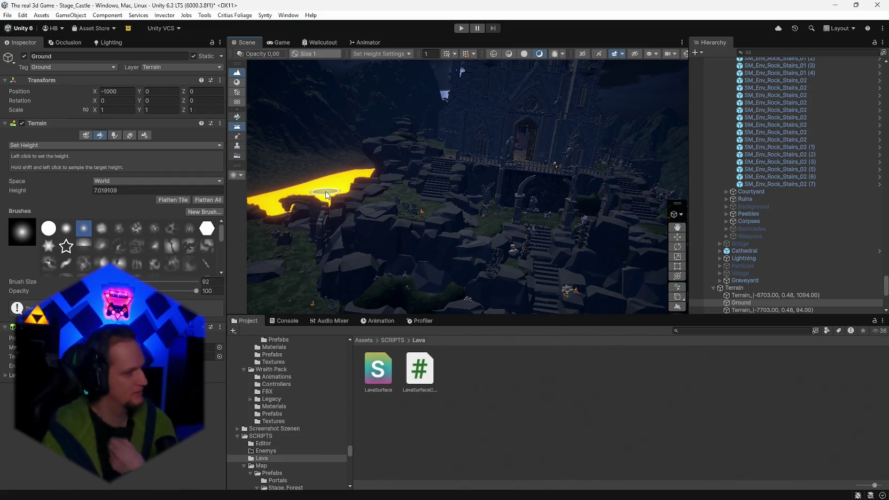
pyautogui.moveTo(460, 205)
pyautogui.mouseDown()
pyautogui.moveTo(497, 199)
pyautogui.moveTo(586, 211)
pyautogui.moveTo(582, 264)
pyautogui.moveTo(456, 280)
pyautogui.moveTo(389, 261)
pyautogui.moveTo(409, 229)
pyautogui.moveTo(470, 201)
pyautogui.moveTo(207, 184)
pyautogui.moveTo(219, 207)
pyautogui.moveTo(284, 237)
pyautogui.moveTo(349, 213)
pyautogui.moveTo(397, 234)
pyautogui.moveTo(484, 224)
pyautogui.moveTo(511, 177)
pyautogui.moveTo(551, 163)
pyautogui.mouseUp()
pyautogui.moveTo(578, 211)
pyautogui.mouseDown()
pyautogui.moveTo(585, 220)
pyautogui.moveTo(466, 212)
pyautogui.moveTo(329, 220)
pyautogui.moveTo(351, 218)
pyautogui.moveTo(367, 191)
pyautogui.moveTo(404, 172)
pyautogui.moveTo(529, 172)
pyautogui.moveTo(405, 194)
pyautogui.moveTo(561, 174)
pyautogui.moveTo(631, 183)
pyautogui.moveTo(518, 186)
pyautogui.mouseUp()
# Fly through the cathedral, past the grass field and castle stairs, to the pillars and balcony.
pyautogui.press('Up')
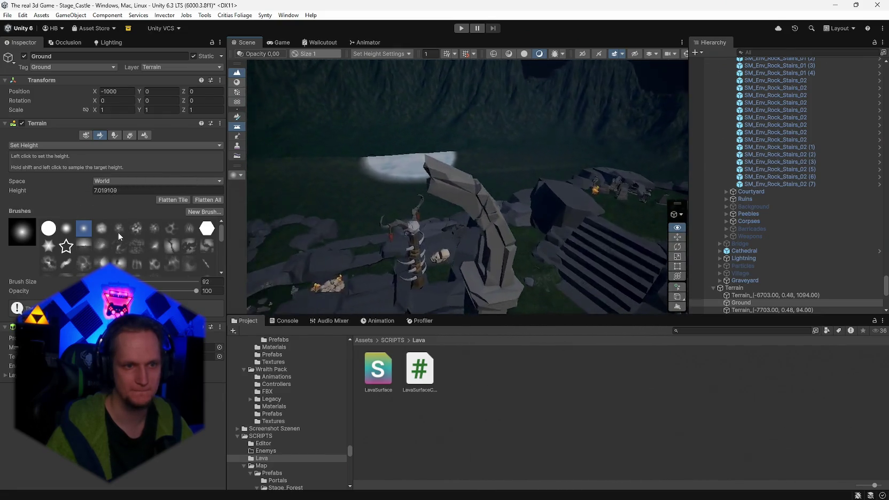
pyautogui.press('Up')
pyautogui.moveTo(251, 211); pyautogui.dragTo(282, 209)
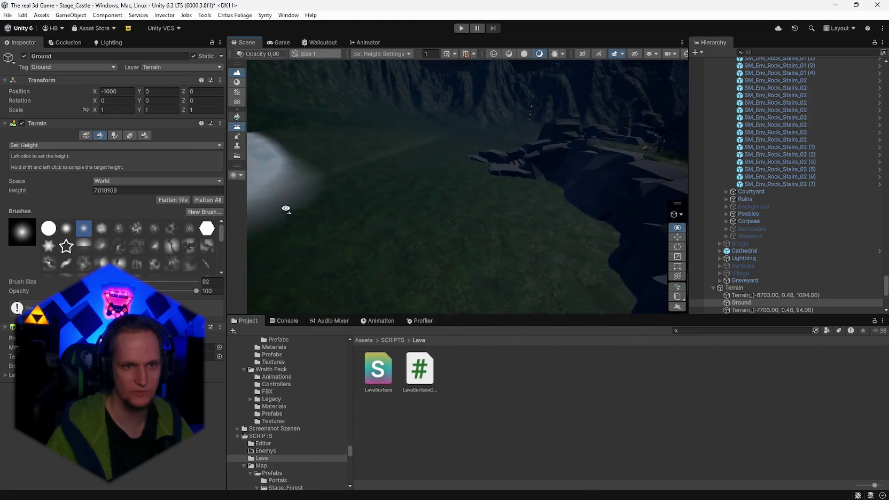
pyautogui.moveTo(483, 187); pyautogui.dragTo(690, 202)
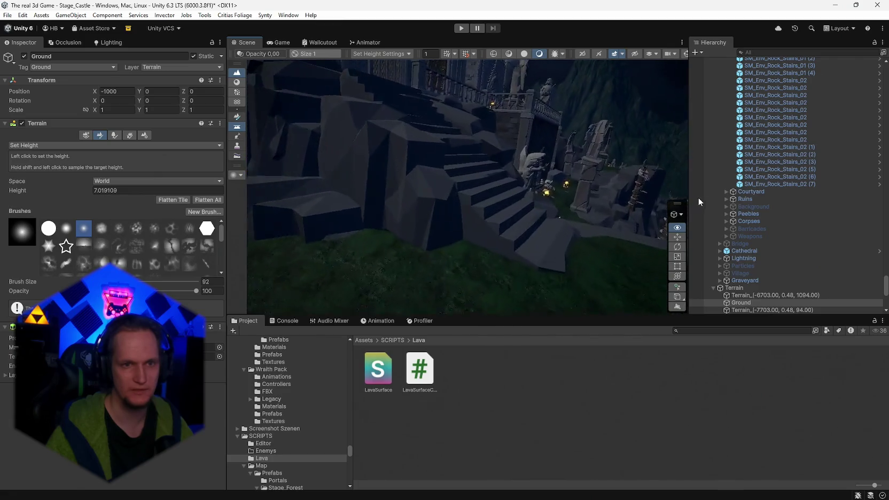
pyautogui.press('Up')
pyautogui.moveTo(480, 187)
pyautogui.mouseDown()
pyautogui.moveTo(509, 189)
pyautogui.moveTo(470, 193)
pyautogui.moveTo(367, 129)
pyautogui.moveTo(344, 159)
pyautogui.moveTo(542, 195)
pyautogui.moveTo(628, 159)
pyautogui.moveTo(481, 182)
pyautogui.mouseUp()
pyautogui.press('Down')
pyautogui.press('Up')
pyautogui.moveTo(123, 181)
pyautogui.mouseDown()
pyautogui.moveTo(149, 165)
pyautogui.moveTo(145, 177)
pyautogui.moveTo(90, 183)
pyautogui.moveTo(853, 183)
pyautogui.moveTo(768, 177)
pyautogui.moveTo(625, 310)
pyautogui.moveTo(282, 224)
pyautogui.moveTo(537, 206)
pyautogui.moveTo(525, 202)
pyautogui.moveTo(593, 174)
pyautogui.moveTo(522, 131)
pyautogui.moveTo(468, 187)
pyautogui.moveTo(476, 178)
pyautogui.moveTo(526, 220)
pyautogui.moveTo(595, 248)
pyautogui.moveTo(523, 216)
pyautogui.moveTo(476, 225)
pyautogui.moveTo(495, 228)
pyautogui.moveTo(510, 192)
pyautogui.mouseUp()
# Select a single rock at the lava edge and bring the view closer to it.
pyautogui.press('y')
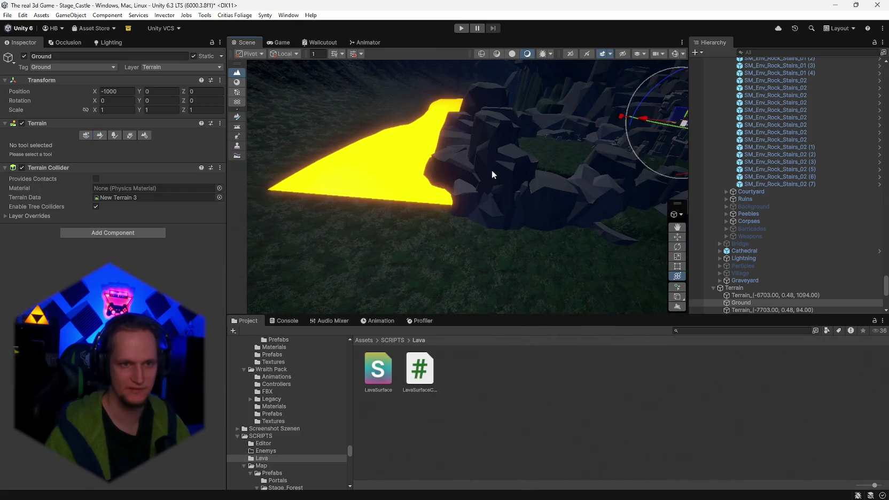
pyautogui.click(508, 192)
pyautogui.click(470, 177)
pyautogui.moveTo(470, 176)
pyautogui.mouseDown()
pyautogui.moveTo(530, 247)
pyautogui.moveTo(522, 222)
pyautogui.moveTo(367, 238)
pyautogui.moveTo(386, 234)
pyautogui.mouseUp()
# Duplicate the rock, then sink, rotate and shift the copy along the lava edge.
pyautogui.hotkey('ctrl', 'd')
pyautogui.moveTo(366, 201); pyautogui.dragTo(375, 235)
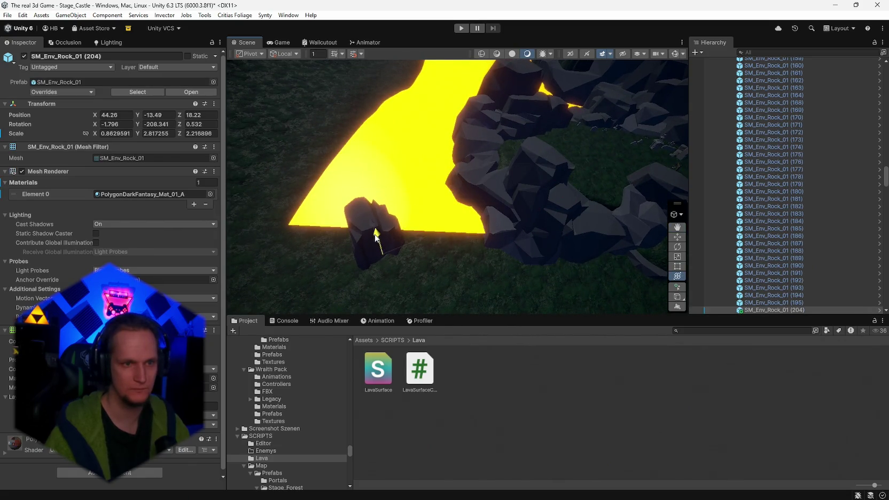
pyautogui.moveTo(353, 310)
pyautogui.mouseDown()
pyautogui.moveTo(506, 303)
pyautogui.moveTo(527, 272)
pyautogui.moveTo(588, 281)
pyautogui.mouseUp()
pyautogui.moveTo(460, 255)
pyautogui.mouseDown()
pyautogui.moveTo(458, 235)
pyautogui.moveTo(490, 216)
pyautogui.mouseUp()
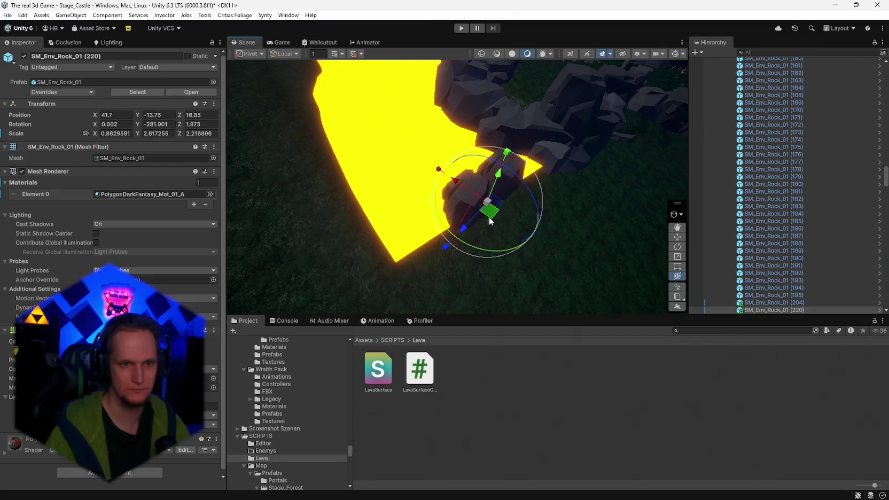
pyautogui.moveTo(494, 247); pyautogui.dragTo(642, 247)
pyautogui.moveTo(491, 219)
pyautogui.mouseDown()
pyautogui.moveTo(477, 223)
pyautogui.moveTo(475, 239)
pyautogui.moveTo(428, 248)
pyautogui.mouseUp()
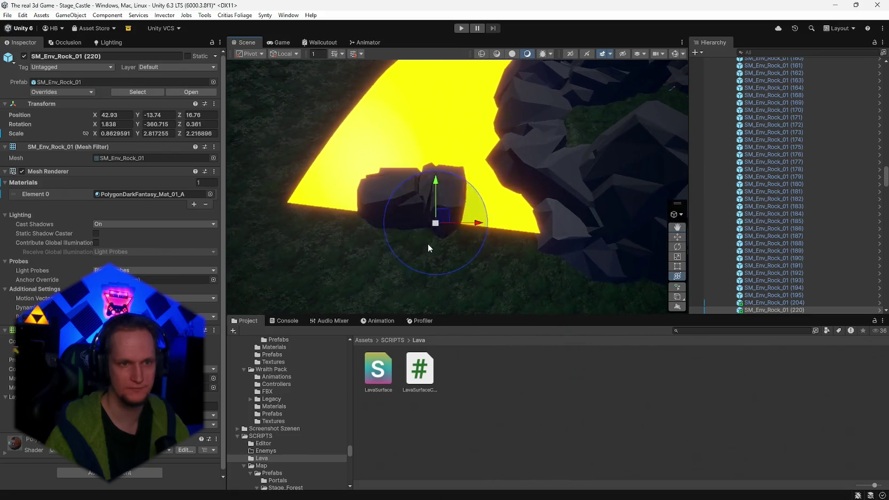
# Duplicate the placed rock and stretch, slide, widen and rotate the new copy.
pyautogui.hotkey('ctrl', 'd')
pyautogui.moveTo(437, 191); pyautogui.dragTo(437, 170)
pyautogui.moveTo(453, 235); pyautogui.dragTo(480, 252)
pyautogui.moveTo(402, 218); pyautogui.dragTo(384, 212)
pyautogui.moveTo(479, 274)
pyautogui.mouseDown()
pyautogui.moveTo(392, 275)
pyautogui.moveTo(502, 278)
pyautogui.mouseUp()
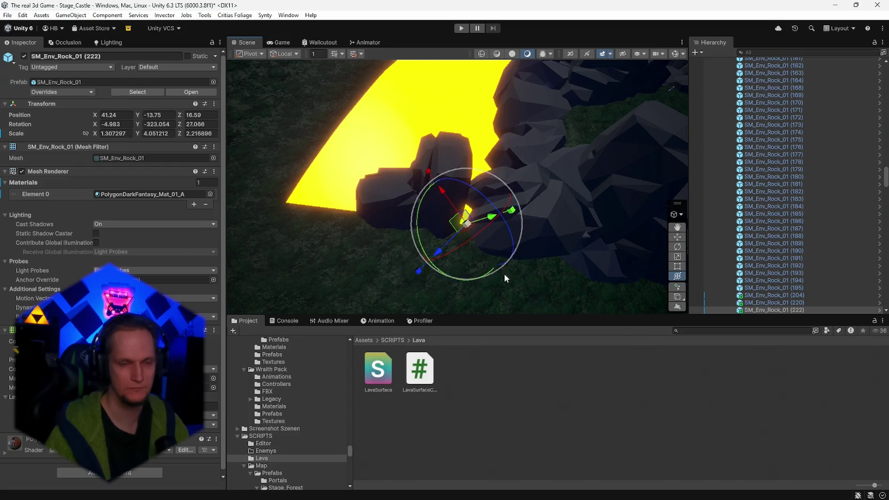
# Undo the last rock adjustment and filter the Project assets by 'cliff'.
pyautogui.hotkey('ctrl', 'z')
pyautogui.hotkey('ctrl', 'z')
pyautogui.hotkey('ctrl', 'z')
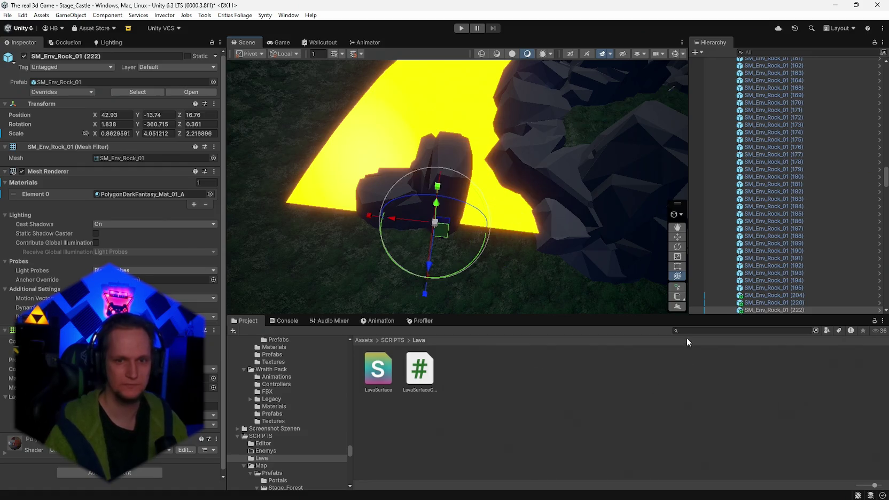
pyautogui.click(685, 331)
pyautogui.write('cliff')
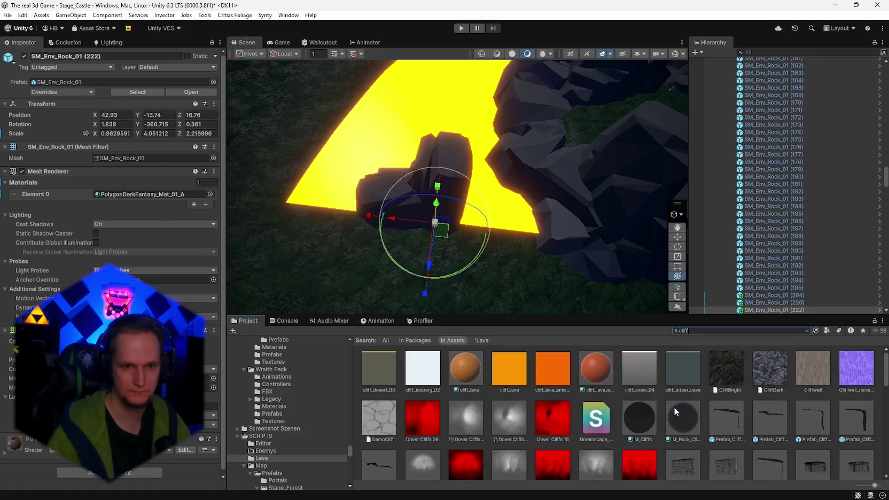
pyautogui.scroll(-10, 683, 416)
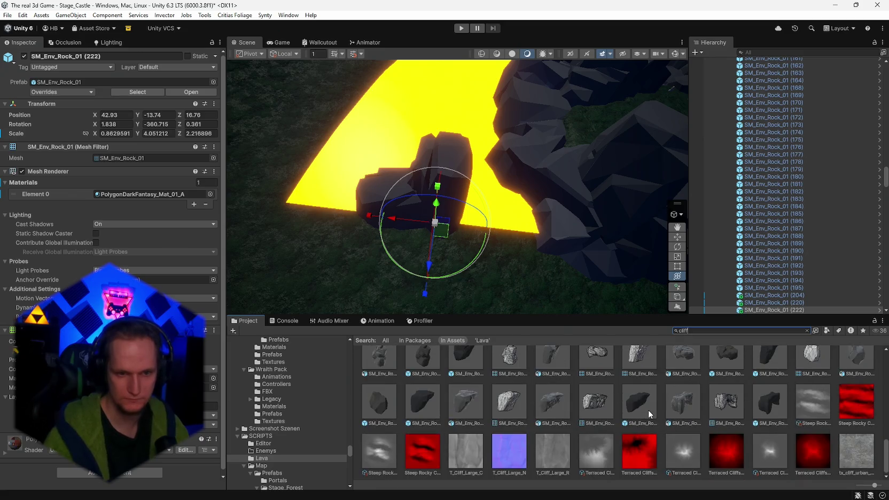
pyautogui.scroll(10, 649, 409)
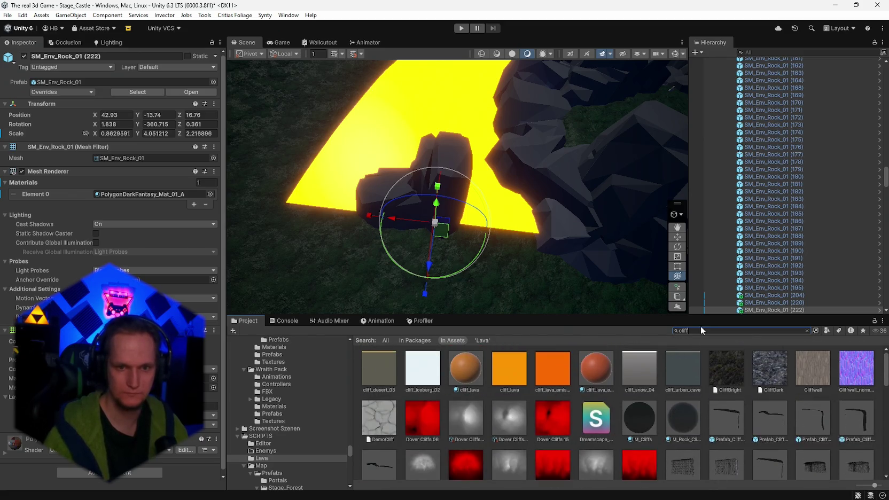
pyautogui.write('rock')
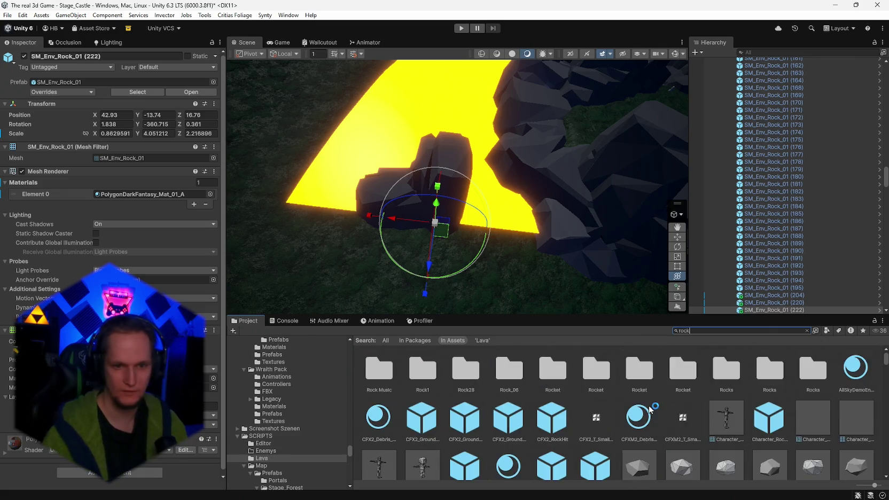
pyautogui.scroll(-1, 643, 410)
pyautogui.scroll(-10, 642, 411)
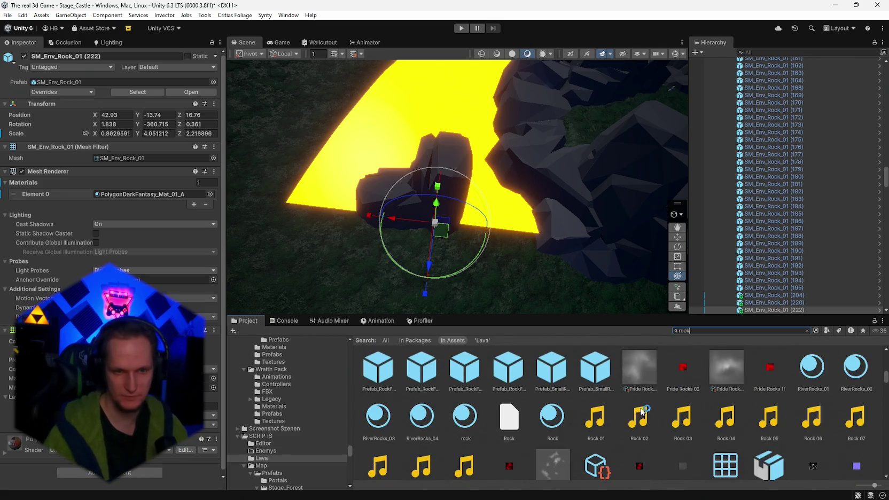
pyautogui.scroll(-10, 643, 410)
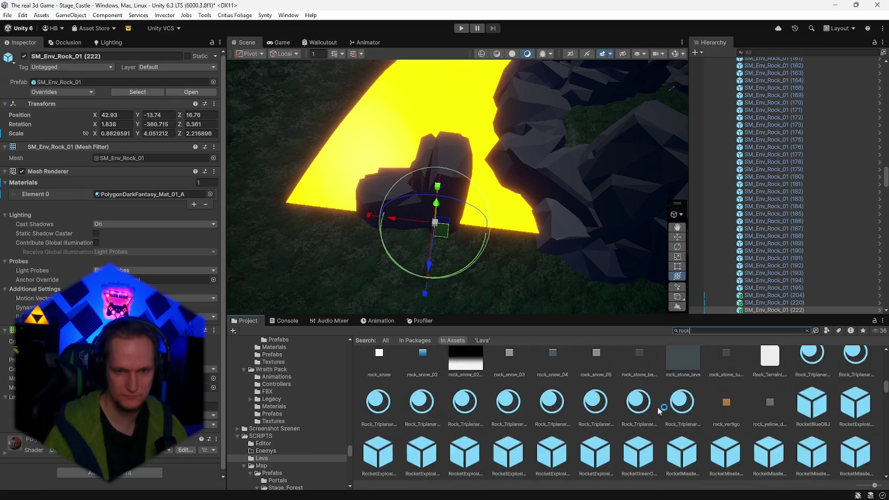
pyautogui.scroll(-10, 836, 416)
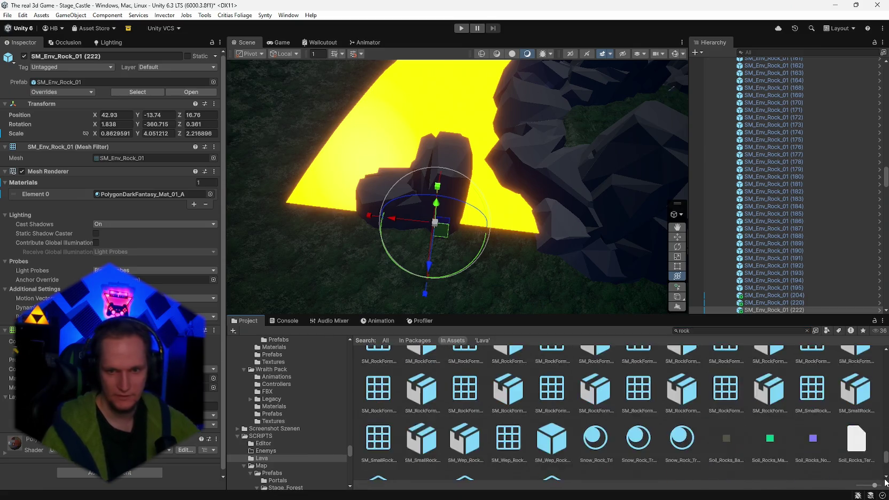
pyautogui.scroll(3, 774, 434)
pyautogui.scroll(-6, 321, 459)
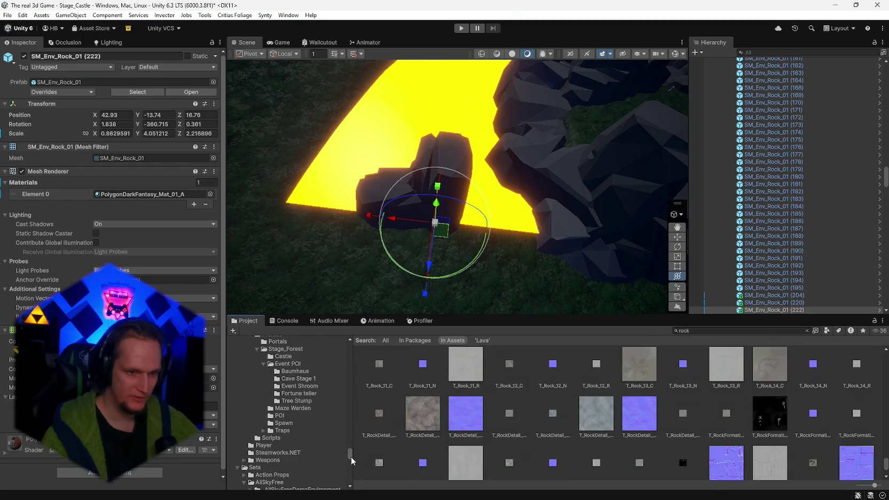
pyautogui.scroll(6, 299, 450)
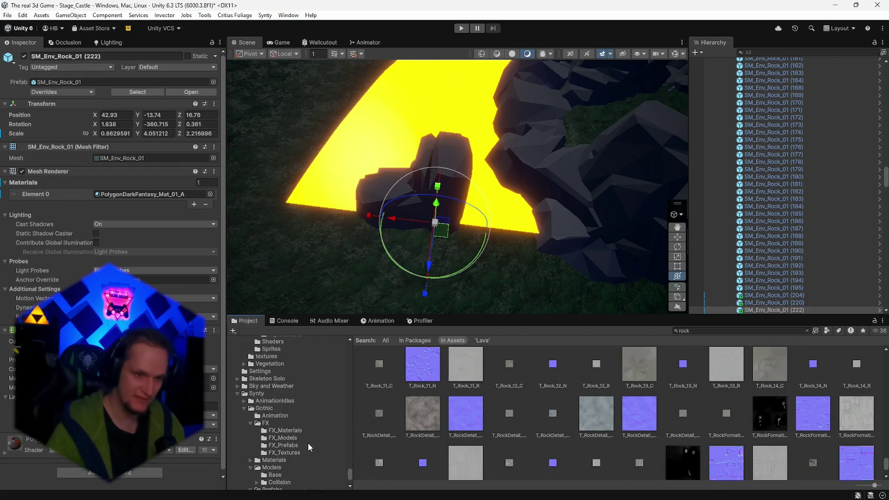
pyautogui.scroll(3, 293, 446)
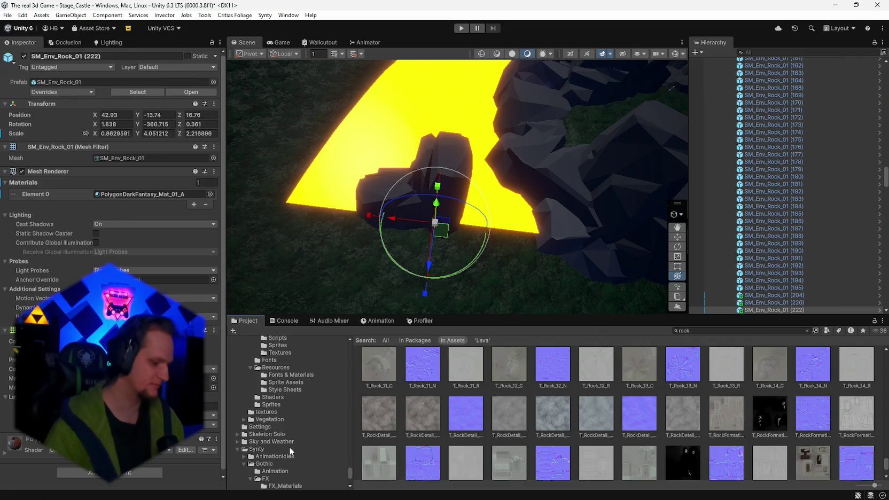
pyautogui.moveTo(551, 121)
pyautogui.mouseDown()
pyautogui.moveTo(572, 123)
pyautogui.moveTo(347, 139)
pyautogui.moveTo(417, 187)
pyautogui.moveTo(481, 161)
pyautogui.mouseUp()
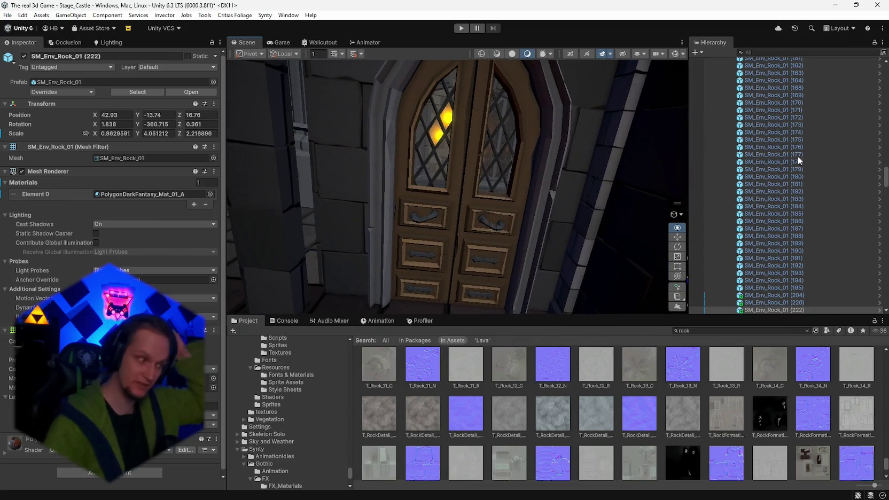
pyautogui.moveTo(630, 160)
pyautogui.mouseDown()
pyautogui.moveTo(397, 123)
pyautogui.moveTo(350, 132)
pyautogui.moveTo(348, 165)
pyautogui.moveTo(479, 163)
pyautogui.mouseUp()
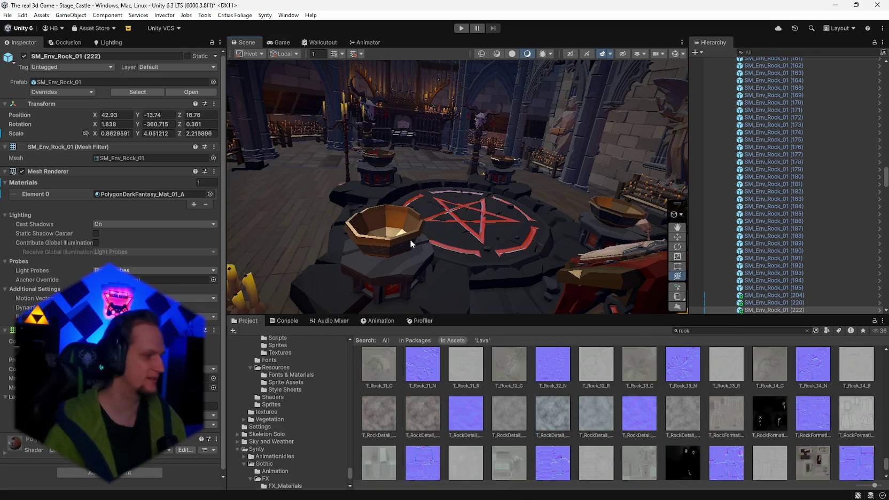
pyautogui.moveTo(452, 219); pyautogui.dragTo(418, 207)
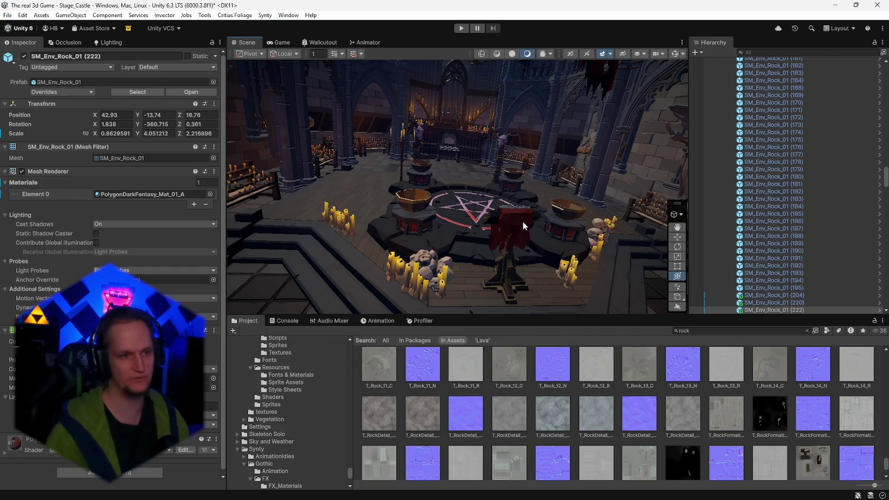
pyautogui.moveTo(522, 221)
pyautogui.mouseDown()
pyautogui.moveTo(281, 154)
pyautogui.moveTo(274, 170)
pyautogui.moveTo(454, 178)
pyautogui.moveTo(641, 214)
pyautogui.moveTo(791, 222)
pyautogui.moveTo(428, 257)
pyautogui.moveTo(449, 243)
pyautogui.moveTo(435, 270)
pyautogui.mouseUp()
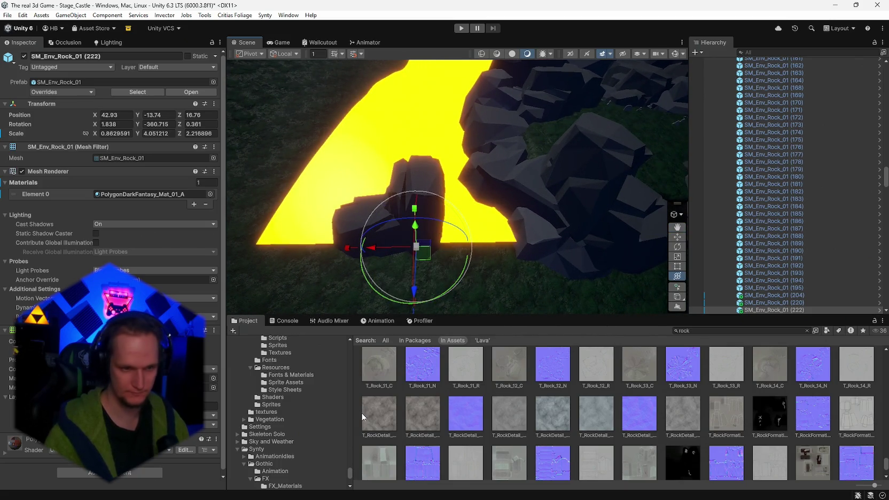
# Browse the Gothic prefab folders to reach the Environment prefabs.
pyautogui.scroll(-5, 327, 435)
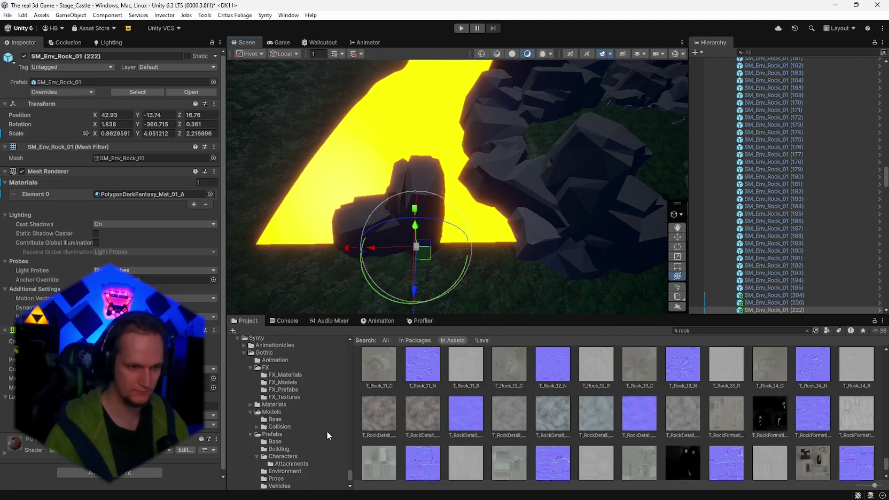
pyautogui.click(287, 450)
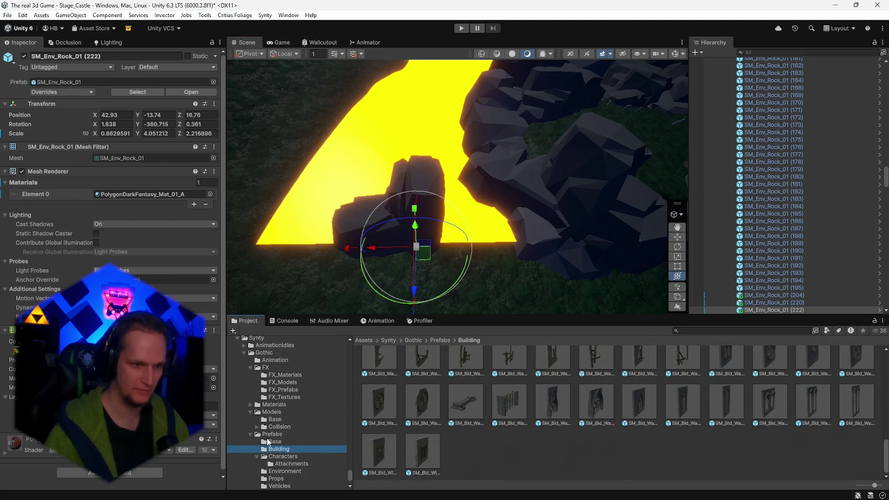
pyautogui.click(268, 442)
pyautogui.click(276, 471)
pyautogui.scroll(-1, 278, 467)
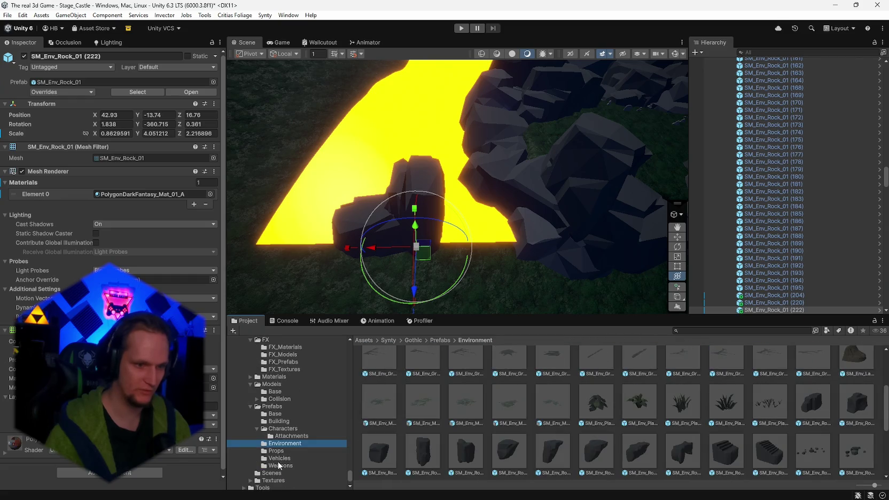
pyautogui.click(280, 466)
pyautogui.click(282, 452)
pyautogui.click(285, 444)
# Place the SM_Env_Cliff_Basalt_01 prefab beside the lava.
pyautogui.moveTo(545, 223)
pyautogui.mouseDown()
pyautogui.moveTo(555, 219)
pyautogui.moveTo(561, 241)
pyautogui.mouseUp()
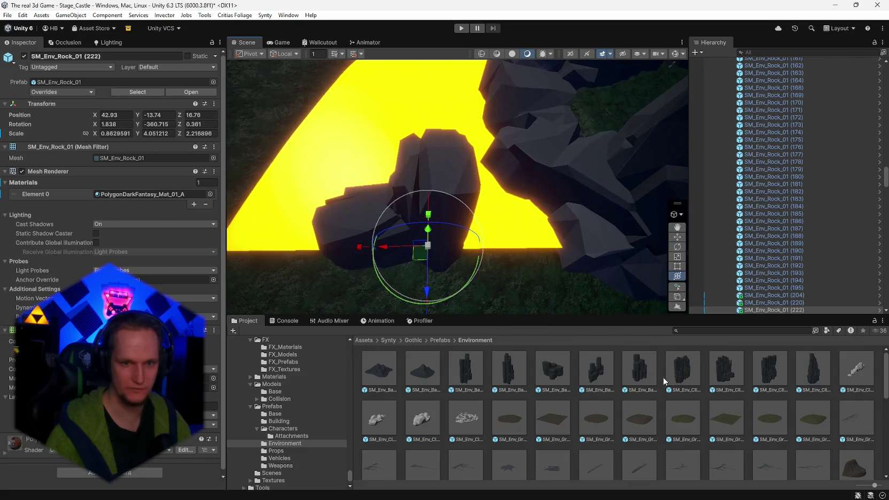
pyautogui.click(682, 370)
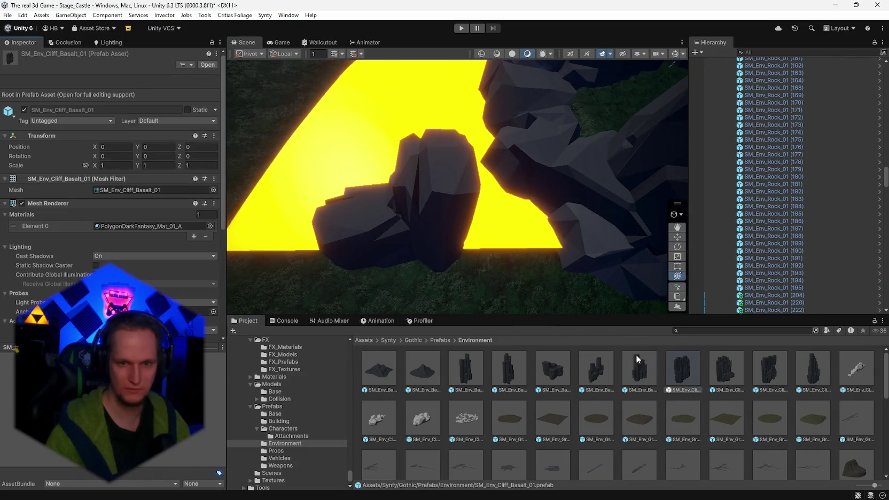
pyautogui.moveTo(664, 351)
pyautogui.mouseDown()
pyautogui.moveTo(527, 251)
pyautogui.moveTo(527, 262)
pyautogui.moveTo(620, 204)
pyautogui.moveTo(554, 217)
pyautogui.moveTo(470, 176)
pyautogui.mouseUp()
# Pick the SM_Env_Basalt_03 prefab and delete the placed basalt cliff.
pyautogui.moveTo(48, 187); pyautogui.dragTo(181, 195)
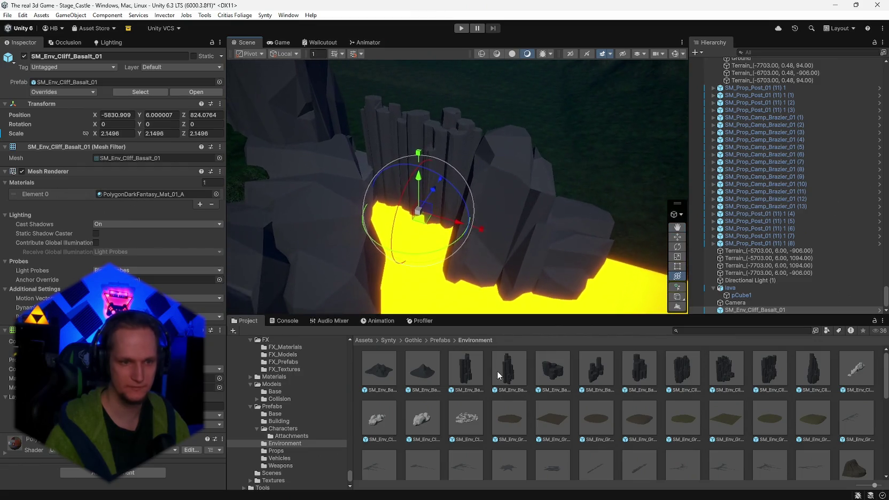
pyautogui.click(552, 374)
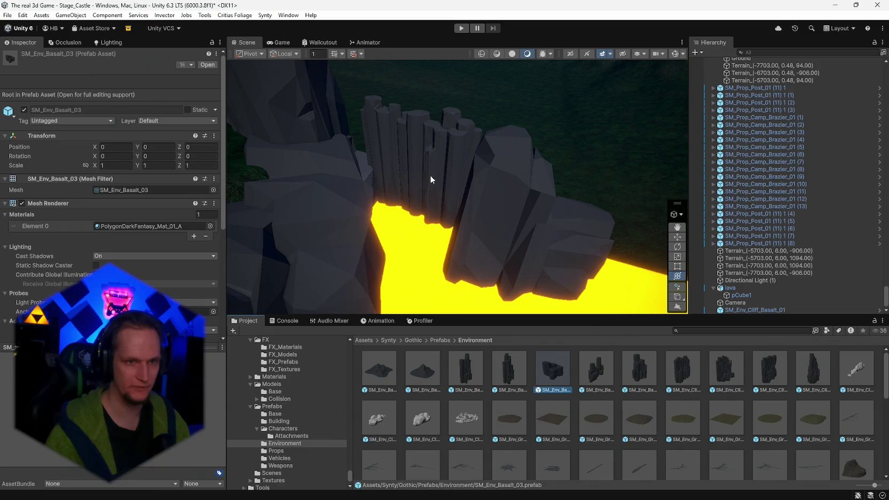
pyautogui.click(433, 180)
pyautogui.press('Delete')
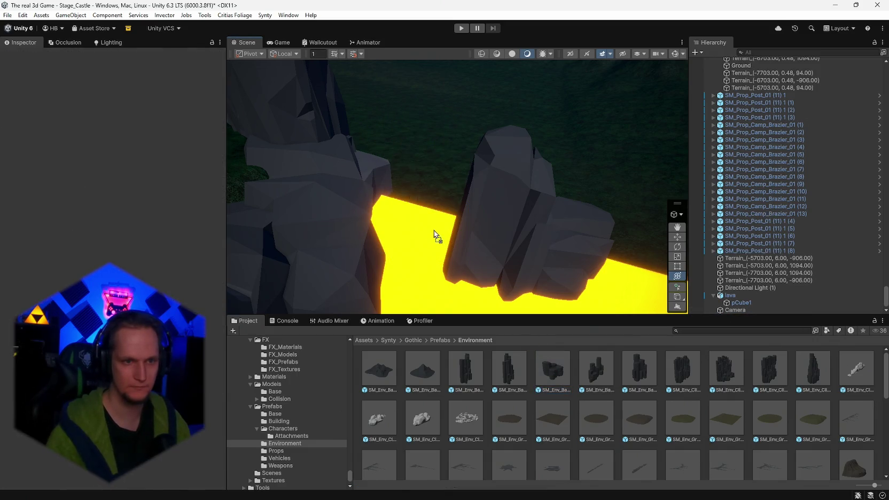
# Place an enlarged SM_Env_Basalt_03 rock along the lava edge and position a duplicate.
pyautogui.moveTo(415, 206)
pyautogui.mouseDown()
pyautogui.moveTo(223, 190)
pyautogui.moveTo(526, 155)
pyautogui.moveTo(244, 178)
pyautogui.moveTo(136, 198)
pyautogui.moveTo(361, 244)
pyautogui.mouseUp()
pyautogui.moveTo(463, 219)
pyautogui.mouseDown()
pyautogui.moveTo(353, 208)
pyautogui.moveTo(367, 204)
pyautogui.moveTo(157, 244)
pyautogui.moveTo(91, 238)
pyautogui.mouseUp()
pyautogui.hotkey('ctrl', 'd')
pyautogui.moveTo(376, 215)
pyautogui.mouseDown()
pyautogui.moveTo(357, 206)
pyautogui.moveTo(428, 224)
pyautogui.moveTo(476, 220)
pyautogui.moveTo(509, 239)
pyautogui.moveTo(369, 279)
pyautogui.moveTo(396, 253)
pyautogui.moveTo(394, 278)
pyautogui.mouseUp()
# Add a third basalt rock copy and turn it around its vertical axis.
pyautogui.hotkey('ctrl', 'd')
pyautogui.press('e')
pyautogui.moveTo(444, 289)
pyautogui.mouseDown()
pyautogui.moveTo(374, 307)
pyautogui.moveTo(253, 308)
pyautogui.mouseUp()
pyautogui.press('w')
pyautogui.moveTo(404, 257)
pyautogui.mouseDown()
pyautogui.moveTo(560, 260)
pyautogui.moveTo(363, 219)
pyautogui.moveTo(369, 203)
pyautogui.moveTo(407, 185)
pyautogui.moveTo(352, 174)
pyautogui.moveTo(549, 224)
pyautogui.moveTo(580, 291)
pyautogui.moveTo(593, 268)
pyautogui.mouseUp()
pyautogui.moveTo(816, 198)
pyautogui.mouseDown()
pyautogui.moveTo(567, 203)
pyautogui.moveTo(503, 184)
pyautogui.moveTo(389, 182)
pyautogui.moveTo(357, 186)
pyautogui.moveTo(369, 201)
pyautogui.moveTo(353, 204)
pyautogui.moveTo(364, 205)
pyautogui.mouseUp()
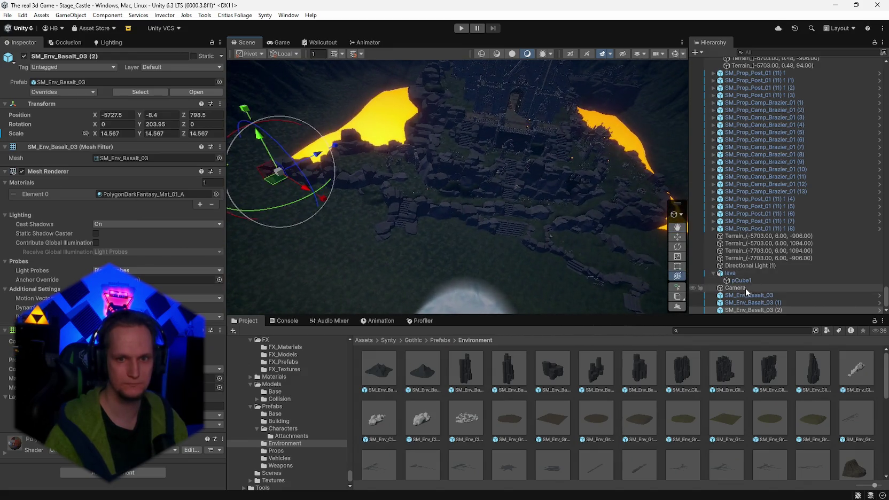
# Duplicate the basalt rocks together, then move and rotate the copies into line before the lava.
pyautogui.keyDown('shift'); pyautogui.click(748, 298); pyautogui.keyUp('shift')
pyautogui.hotkey('ctrl', 'd')
pyautogui.moveTo(464, 231)
pyautogui.mouseDown()
pyautogui.moveTo(587, 211)
pyautogui.moveTo(508, 211)
pyautogui.mouseUp()
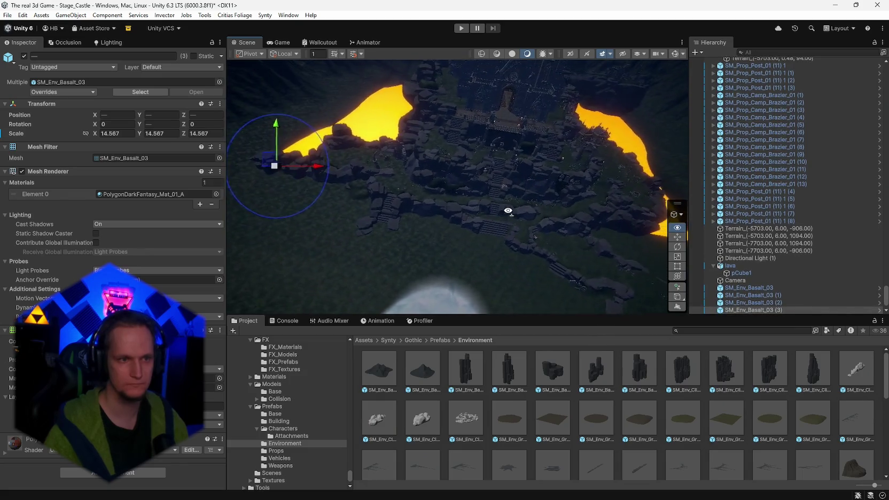
pyautogui.press('f')
pyautogui.moveTo(569, 198); pyautogui.dragTo(368, 224)
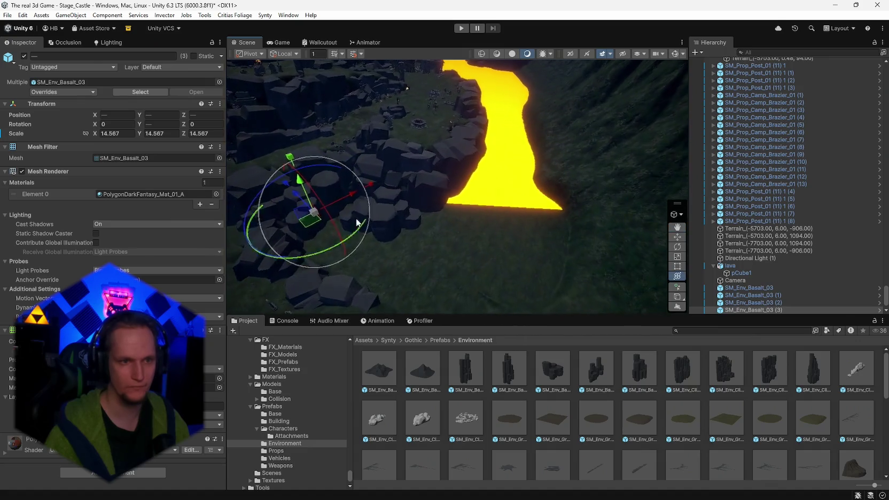
pyautogui.moveTo(310, 220)
pyautogui.mouseDown()
pyautogui.moveTo(427, 223)
pyautogui.moveTo(482, 198)
pyautogui.moveTo(505, 212)
pyautogui.moveTo(499, 206)
pyautogui.mouseUp()
pyautogui.press('e')
pyautogui.moveTo(501, 241)
pyautogui.mouseDown()
pyautogui.moveTo(502, 252)
pyautogui.moveTo(519, 246)
pyautogui.mouseUp()
# Raise rock (4), then turn rock (3) slightly and make it taller.
pyautogui.click(499, 223)
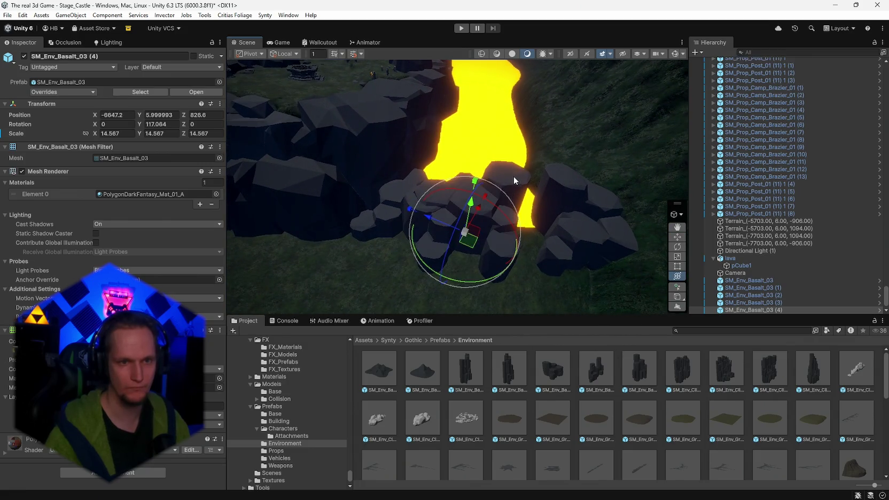
pyautogui.moveTo(477, 206)
pyautogui.mouseDown()
pyautogui.moveTo(473, 193)
pyautogui.moveTo(471, 210)
pyautogui.mouseUp()
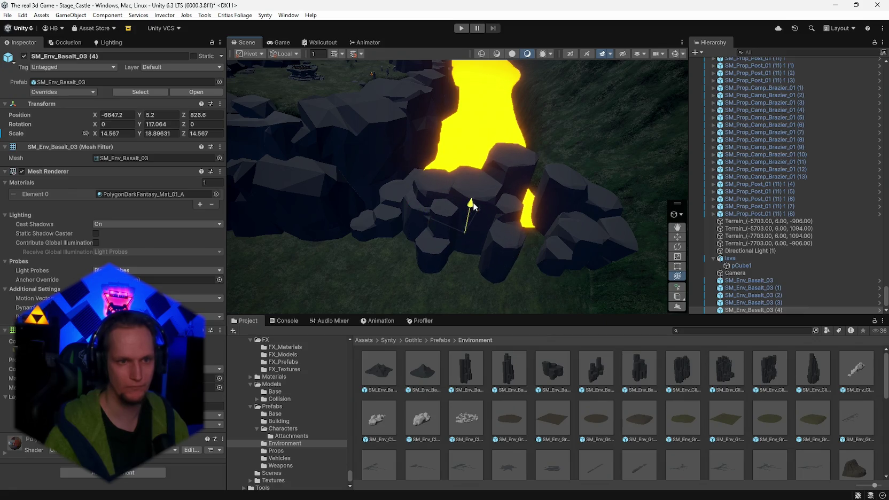
pyautogui.click(560, 204)
pyautogui.moveTo(545, 275)
pyautogui.mouseDown()
pyautogui.moveTo(556, 243)
pyautogui.moveTo(584, 248)
pyautogui.moveTo(453, 246)
pyautogui.moveTo(446, 255)
pyautogui.moveTo(387, 226)
pyautogui.moveTo(398, 227)
pyautogui.moveTo(368, 251)
pyautogui.moveTo(374, 235)
pyautogui.moveTo(470, 225)
pyautogui.moveTo(537, 191)
pyautogui.moveTo(580, 189)
pyautogui.moveTo(583, 177)
pyautogui.mouseUp()
pyautogui.press('y')
pyautogui.moveTo(583, 177)
pyautogui.mouseDown()
pyautogui.moveTo(585, 203)
pyautogui.moveTo(601, 204)
pyautogui.moveTo(561, 229)
pyautogui.mouseUp()
# Stretch rock copy (5) along X and Z, then inspect the border over lava and castle.
pyautogui.click(437, 259)
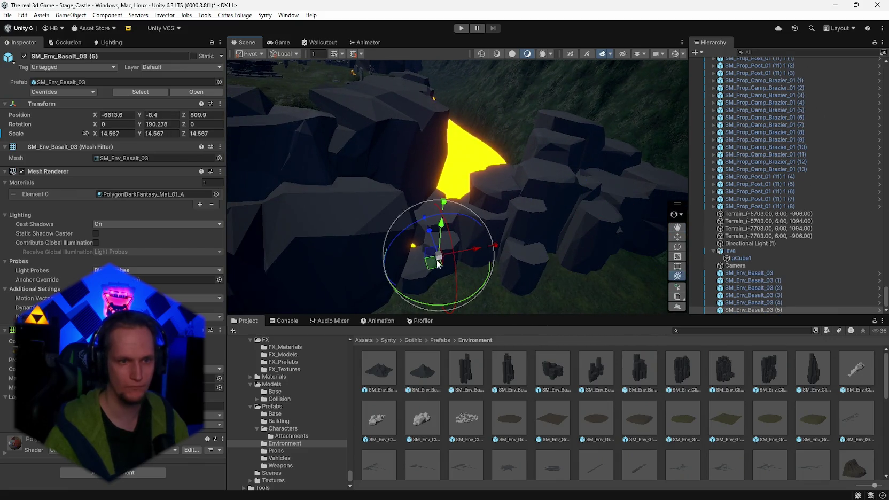
pyautogui.moveTo(500, 245); pyautogui.dragTo(503, 240)
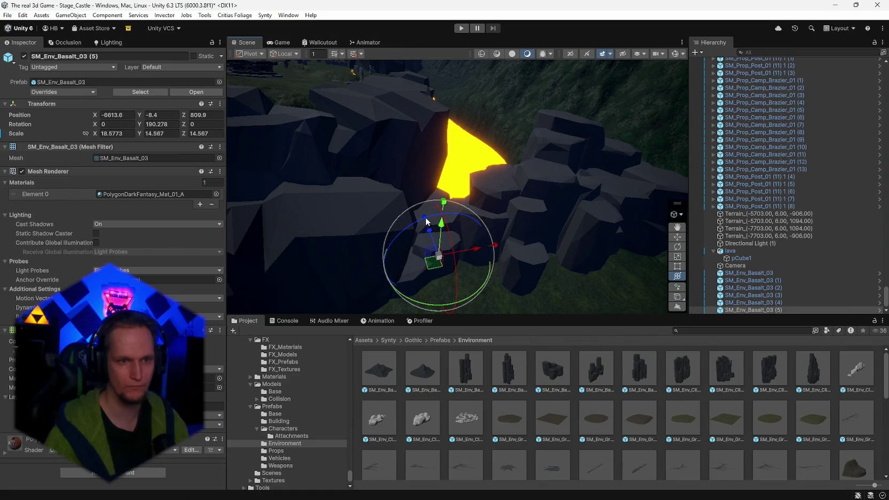
pyautogui.moveTo(427, 222); pyautogui.dragTo(424, 218)
pyautogui.moveTo(476, 214)
pyautogui.mouseDown()
pyautogui.moveTo(415, 228)
pyautogui.moveTo(473, 238)
pyautogui.moveTo(531, 273)
pyautogui.moveTo(506, 284)
pyautogui.moveTo(519, 286)
pyautogui.moveTo(402, 172)
pyautogui.moveTo(397, 177)
pyautogui.moveTo(414, 192)
pyautogui.moveTo(460, 212)
pyautogui.moveTo(455, 196)
pyautogui.moveTo(265, 234)
pyautogui.moveTo(334, 242)
pyautogui.moveTo(383, 183)
pyautogui.moveTo(217, 171)
pyautogui.mouseUp()
pyautogui.moveTo(125, 170)
pyautogui.mouseDown()
pyautogui.moveTo(26, 160)
pyautogui.moveTo(25, 222)
pyautogui.moveTo(16, 228)
pyautogui.moveTo(103, 212)
pyautogui.moveTo(67, 213)
pyautogui.mouseUp()
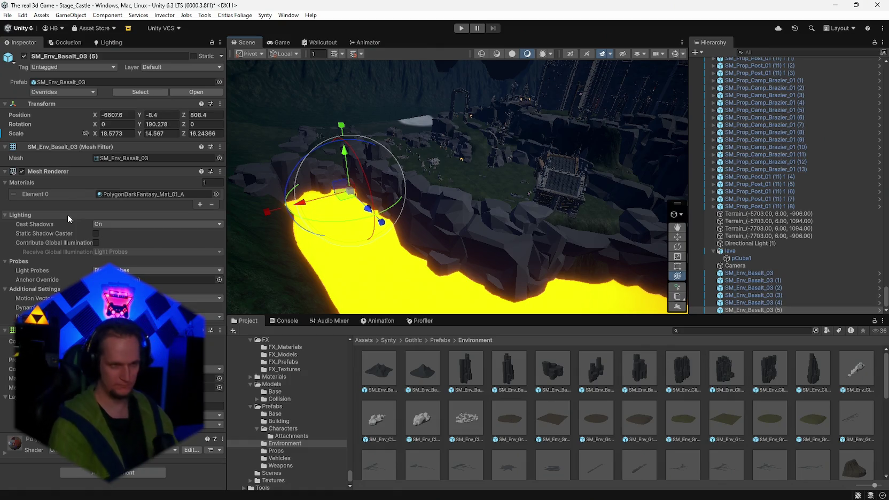
pyautogui.moveTo(407, 187)
pyautogui.mouseDown()
pyautogui.moveTo(476, 193)
pyautogui.moveTo(521, 212)
pyautogui.moveTo(615, 182)
pyautogui.moveTo(704, 175)
pyautogui.moveTo(737, 155)
pyautogui.moveTo(819, 162)
pyautogui.moveTo(769, 163)
pyautogui.moveTo(790, 178)
pyautogui.moveTo(736, 282)
pyautogui.mouseUp()
pyautogui.moveTo(642, 211)
pyautogui.mouseDown()
pyautogui.moveTo(561, 182)
pyautogui.moveTo(600, 192)
pyautogui.moveTo(667, 158)
pyautogui.moveTo(650, 177)
pyautogui.mouseUp()
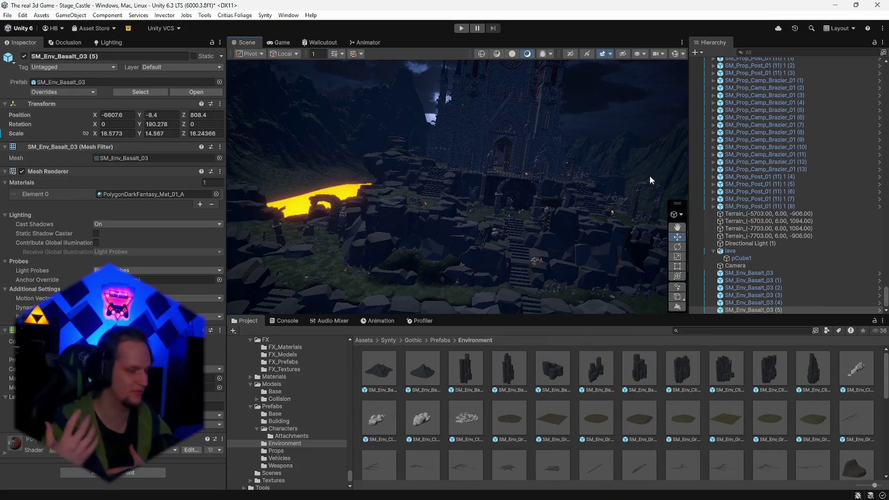
pyautogui.moveTo(650, 175)
pyautogui.mouseDown()
pyautogui.moveTo(517, 165)
pyautogui.moveTo(631, 169)
pyautogui.moveTo(639, 185)
pyautogui.moveTo(575, 149)
pyautogui.moveTo(510, 155)
pyautogui.moveTo(411, 139)
pyautogui.moveTo(358, 173)
pyautogui.moveTo(323, 212)
pyautogui.moveTo(534, 195)
pyautogui.mouseUp()
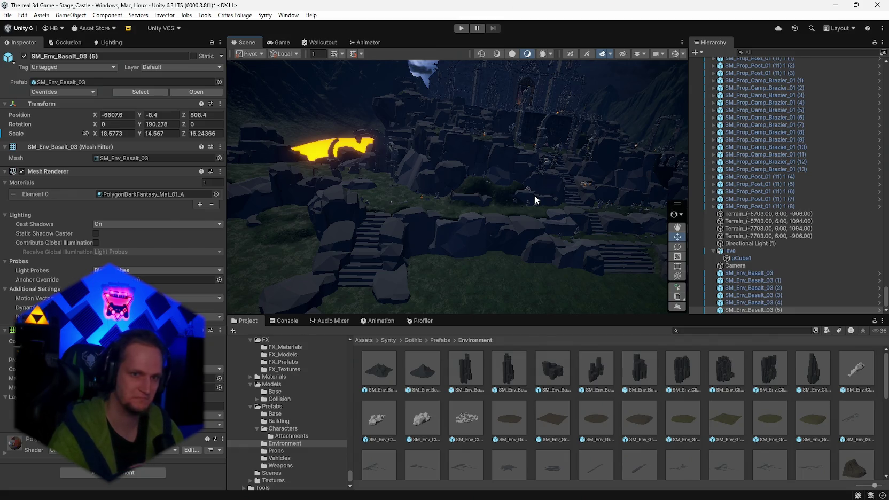
pyautogui.moveTo(531, 196)
pyautogui.mouseDown()
pyautogui.moveTo(582, 183)
pyautogui.moveTo(570, 172)
pyautogui.moveTo(529, 184)
pyautogui.moveTo(570, 190)
pyautogui.moveTo(485, 192)
pyautogui.moveTo(494, 196)
pyautogui.moveTo(424, 129)
pyautogui.moveTo(374, 153)
pyautogui.moveTo(226, 179)
pyautogui.moveTo(251, 179)
pyautogui.moveTo(225, 175)
pyautogui.moveTo(763, 143)
pyautogui.moveTo(826, 152)
pyautogui.moveTo(797, 164)
pyautogui.moveTo(141, 170)
pyautogui.moveTo(466, 237)
pyautogui.moveTo(500, 193)
pyautogui.moveTo(510, 157)
pyautogui.mouseUp()
pyautogui.click(467, 236)
# Delete the small table together with its candelabra.
pyautogui.keyDown('ctrl'); pyautogui.click(510, 158); pyautogui.keyUp('ctrl')
pyautogui.rightClick(529, 200)
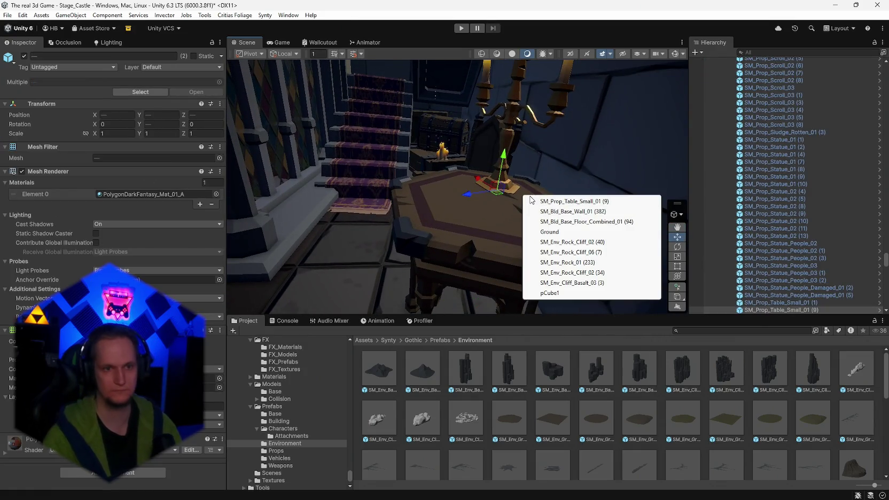
pyautogui.click(501, 166)
pyautogui.click(500, 166)
pyautogui.keyDown('ctrl'); pyautogui.click(482, 234); pyautogui.keyUp('ctrl')
pyautogui.press('Delete')
# Delete the chair beside the stairs and fly up toward the castle's arched doorway.
pyautogui.click(466, 215)
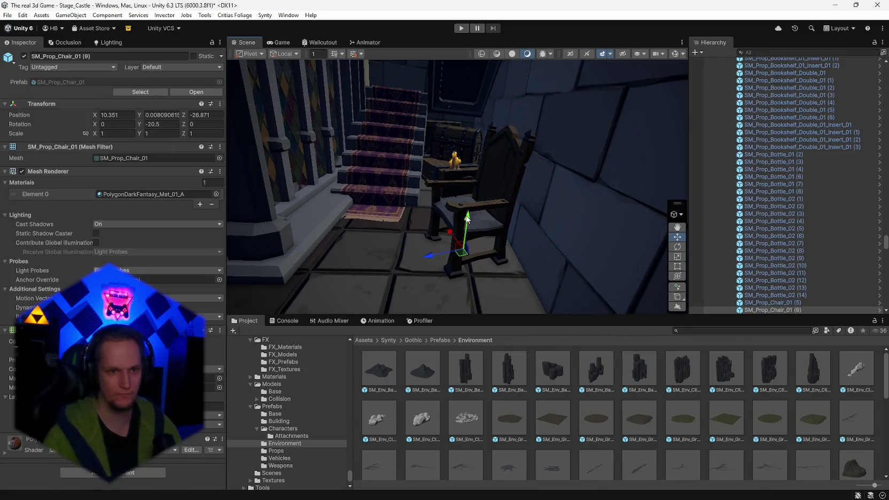
pyautogui.press('Delete')
pyautogui.moveTo(465, 215)
pyautogui.mouseDown()
pyautogui.moveTo(507, 203)
pyautogui.moveTo(520, 186)
pyautogui.moveTo(479, 170)
pyautogui.moveTo(174, 167)
pyautogui.moveTo(59, 138)
pyautogui.moveTo(226, 153)
pyautogui.moveTo(129, 176)
pyautogui.moveTo(884, 171)
pyautogui.moveTo(566, 185)
pyautogui.moveTo(389, 179)
pyautogui.moveTo(589, 158)
pyautogui.moveTo(755, 166)
pyautogui.moveTo(573, 169)
pyautogui.moveTo(165, 136)
pyautogui.moveTo(208, 170)
pyautogui.moveTo(689, 228)
pyautogui.moveTo(734, 278)
pyautogui.moveTo(26, 308)
pyautogui.moveTo(849, 274)
pyautogui.moveTo(365, 178)
pyautogui.moveTo(554, 174)
pyautogui.moveTo(588, 149)
pyautogui.moveTo(468, 187)
pyautogui.moveTo(374, 184)
pyautogui.moveTo(373, 248)
pyautogui.moveTo(459, 229)
pyautogui.moveTo(637, 167)
pyautogui.moveTo(557, 198)
pyautogui.moveTo(497, 184)
pyautogui.moveTo(274, 183)
pyautogui.moveTo(349, 143)
pyautogui.moveTo(564, 161)
pyautogui.moveTo(786, 220)
pyautogui.moveTo(781, 230)
pyautogui.moveTo(767, 226)
pyautogui.moveTo(761, 203)
pyautogui.moveTo(387, 69)
pyautogui.moveTo(525, 232)
pyautogui.moveTo(627, 189)
pyautogui.moveTo(81, 175)
pyautogui.moveTo(613, 149)
pyautogui.moveTo(573, 141)
pyautogui.moveTo(615, 123)
pyautogui.moveTo(714, 139)
pyautogui.moveTo(69, 136)
pyautogui.moveTo(827, 130)
pyautogui.moveTo(776, 140)
pyautogui.moveTo(781, 145)
pyautogui.moveTo(788, 133)
pyautogui.moveTo(844, 132)
pyautogui.mouseUp()
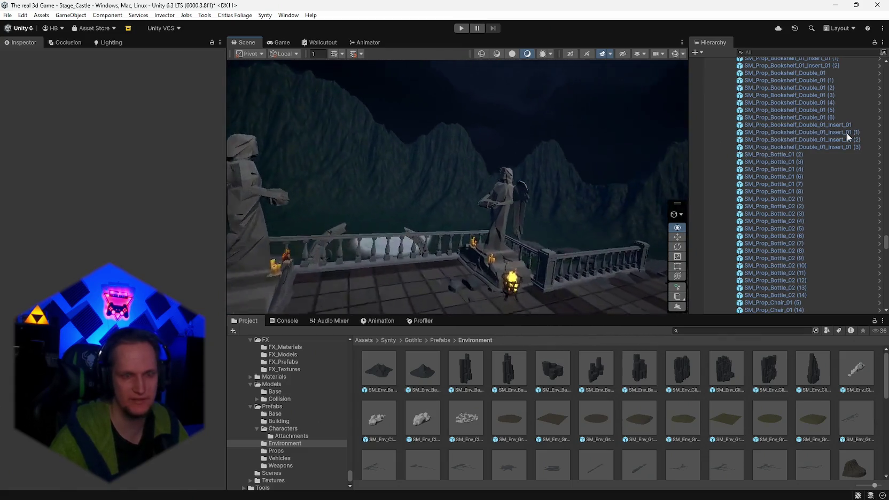
pyautogui.moveTo(140, 153); pyautogui.dragTo(332, 154)
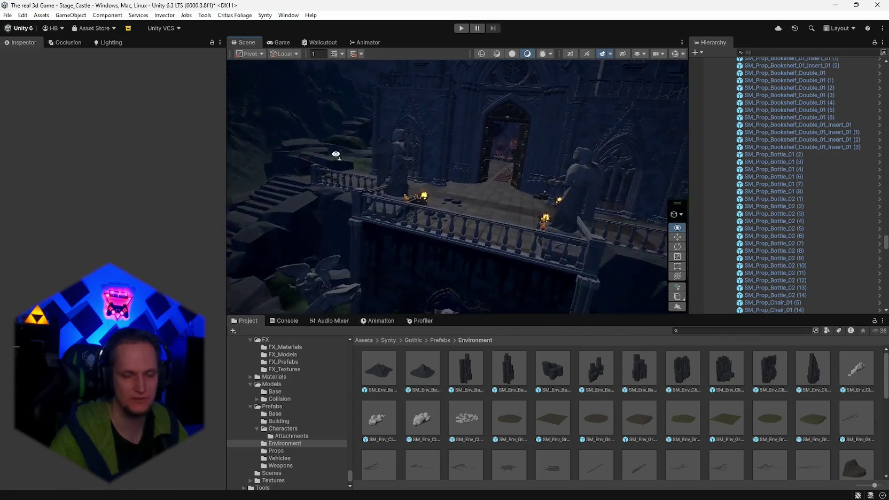
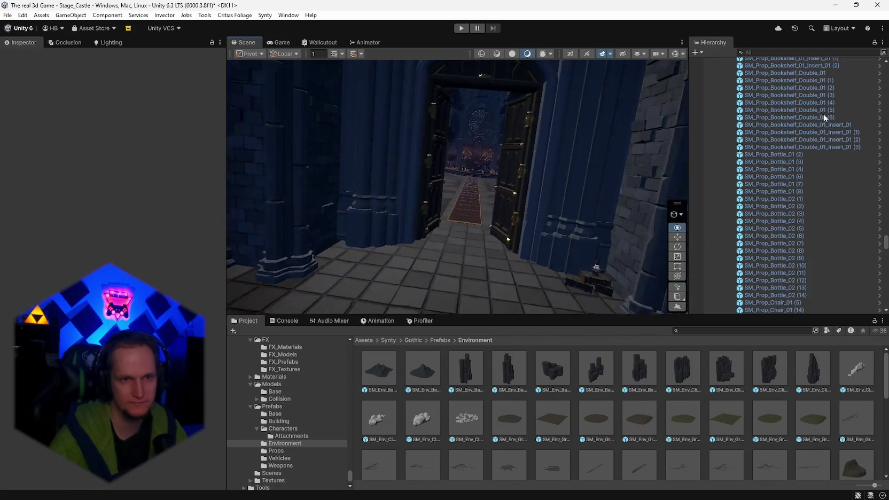
# Orbit the Scene view past the castle entrance and stair cliff to the lava pool, then list the rock prefabs.
pyautogui.moveTo(490, 106)
pyautogui.mouseDown()
pyautogui.moveTo(420, 141)
pyautogui.moveTo(464, 155)
pyautogui.moveTo(661, 143)
pyautogui.moveTo(679, 133)
pyautogui.mouseUp()
pyautogui.moveTo(795, 121)
pyautogui.mouseDown()
pyautogui.moveTo(718, 116)
pyautogui.moveTo(687, 146)
pyautogui.moveTo(822, 122)
pyautogui.moveTo(89, 125)
pyautogui.moveTo(10, 141)
pyautogui.moveTo(819, 143)
pyautogui.mouseUp()
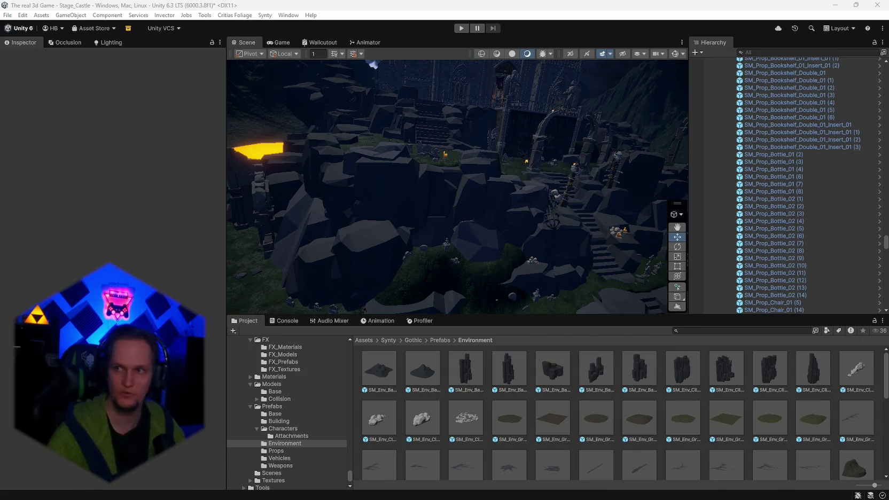
pyautogui.moveTo(596, 129)
pyautogui.mouseDown()
pyautogui.moveTo(377, 188)
pyautogui.moveTo(341, 164)
pyautogui.moveTo(363, 183)
pyautogui.moveTo(411, 196)
pyautogui.moveTo(530, 197)
pyautogui.moveTo(518, 205)
pyautogui.moveTo(480, 198)
pyautogui.moveTo(520, 194)
pyautogui.moveTo(538, 219)
pyautogui.mouseUp()
pyautogui.scroll(-4, 584, 422)
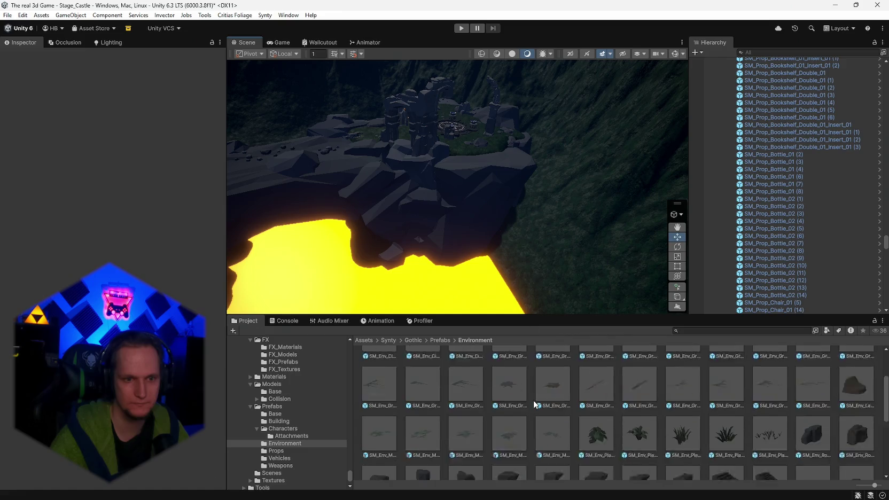
pyautogui.scroll(-3, 620, 427)
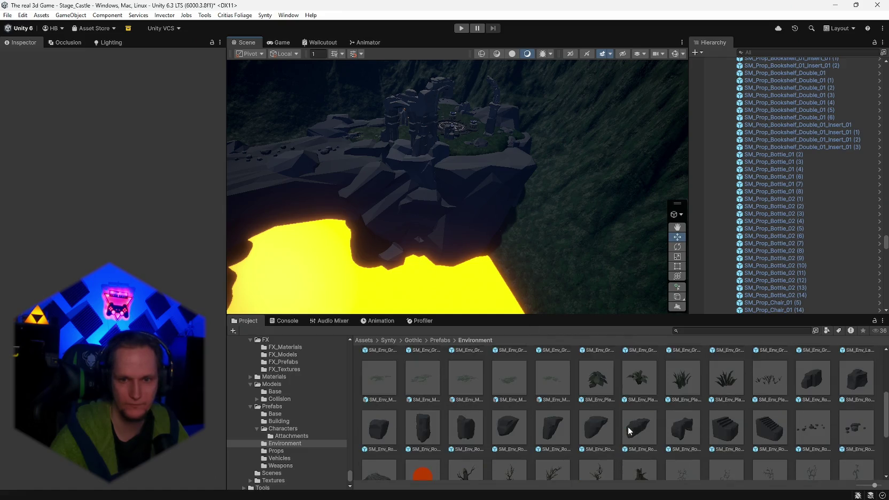
pyautogui.scroll(2, 620, 428)
# Place a large SM_Env_Rock_02 boulder at the lava, sunk into it and turned.
pyautogui.click(838, 401)
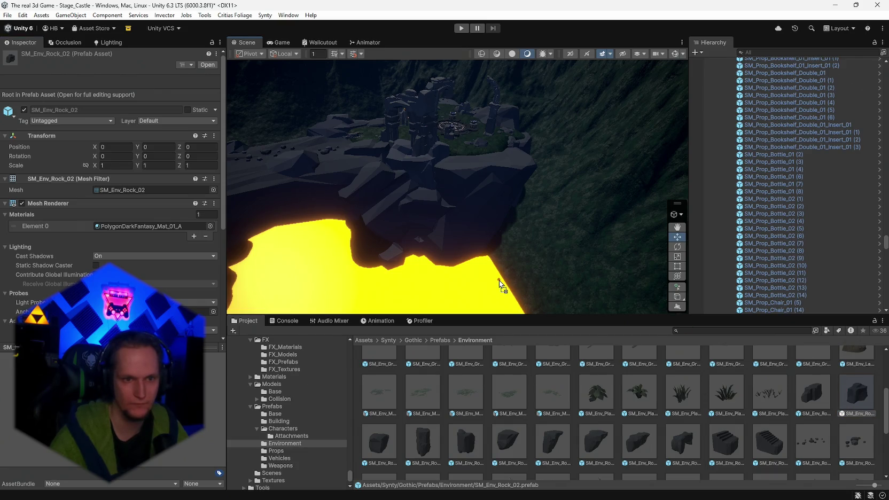
pyautogui.moveTo(500, 284); pyautogui.dragTo(501, 285)
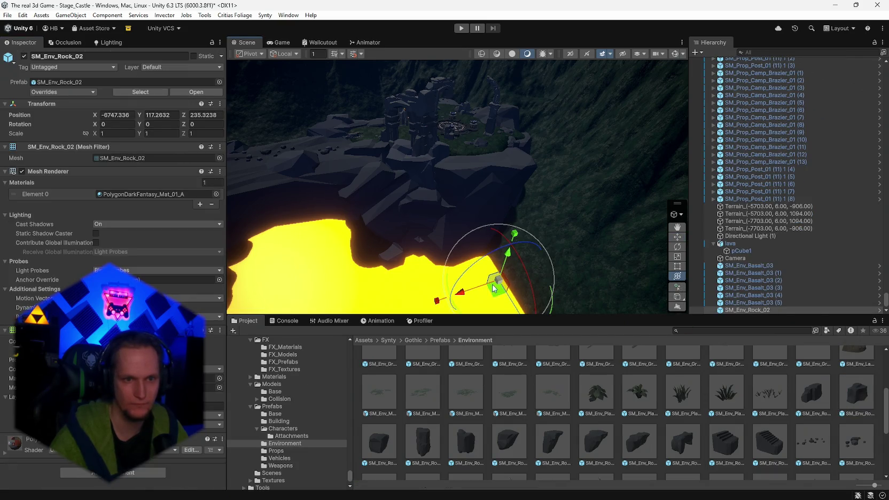
pyautogui.moveTo(706, 282)
pyautogui.mouseDown()
pyautogui.moveTo(855, 241)
pyautogui.moveTo(218, 183)
pyautogui.mouseUp()
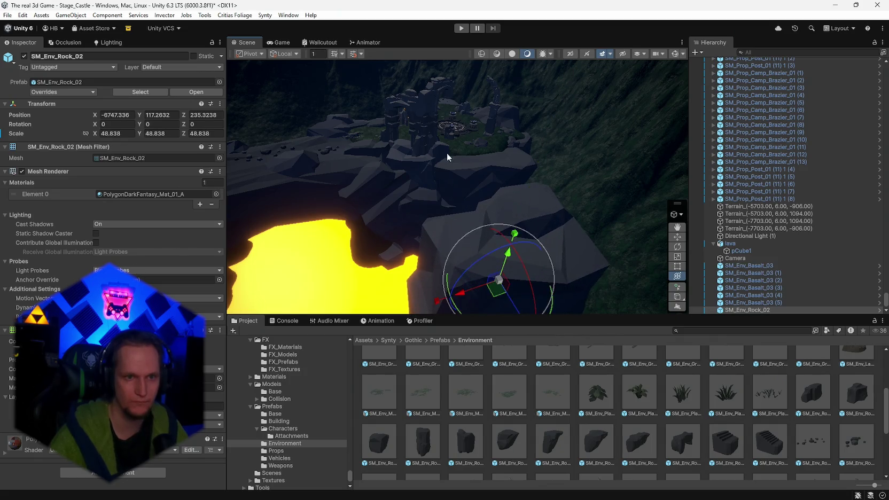
pyautogui.press('f')
pyautogui.moveTo(510, 204); pyautogui.dragTo(486, 271)
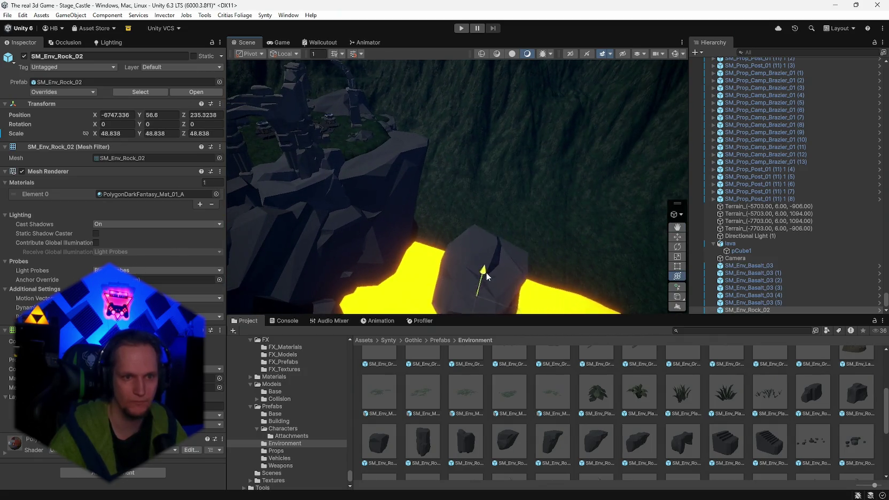
pyautogui.moveTo(529, 228); pyautogui.dragTo(481, 206)
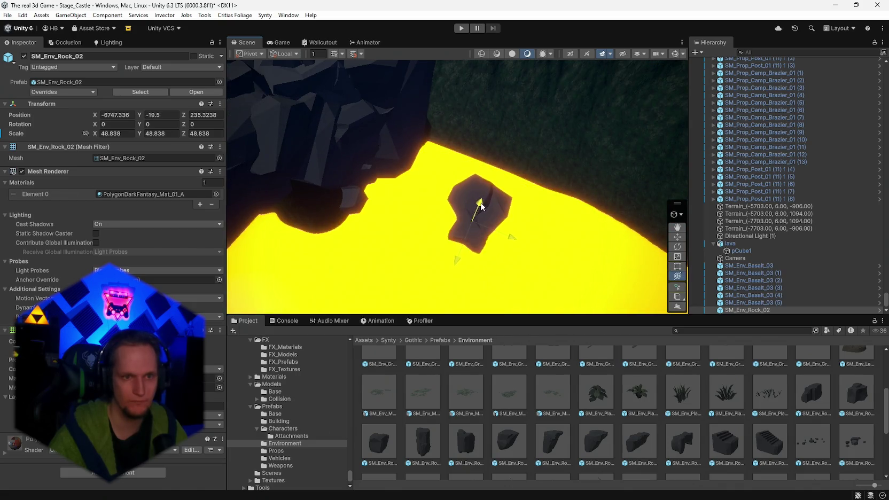
pyautogui.moveTo(457, 263)
pyautogui.mouseDown()
pyautogui.moveTo(479, 210)
pyautogui.moveTo(487, 221)
pyautogui.mouseUp()
pyautogui.moveTo(541, 176); pyautogui.dragTo(526, 199)
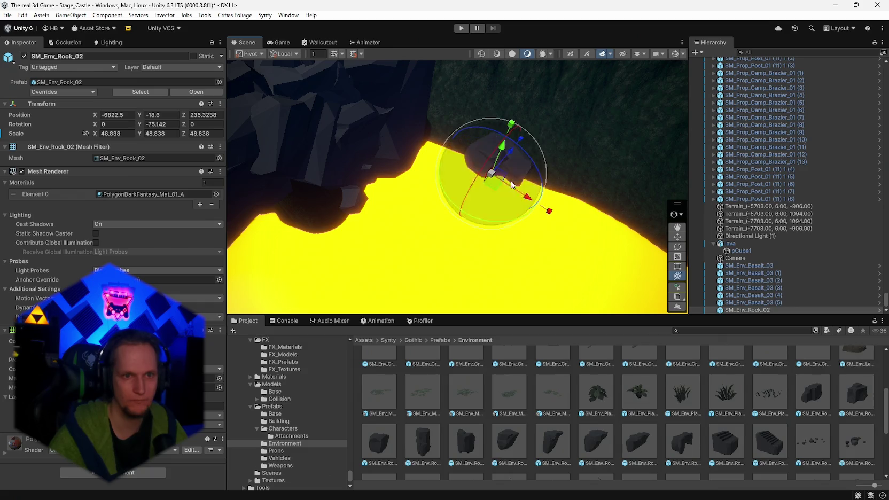
pyautogui.moveTo(492, 175)
pyautogui.mouseDown()
pyautogui.moveTo(576, 167)
pyautogui.moveTo(542, 173)
pyautogui.mouseUp()
pyautogui.scroll(-5, 541, 173)
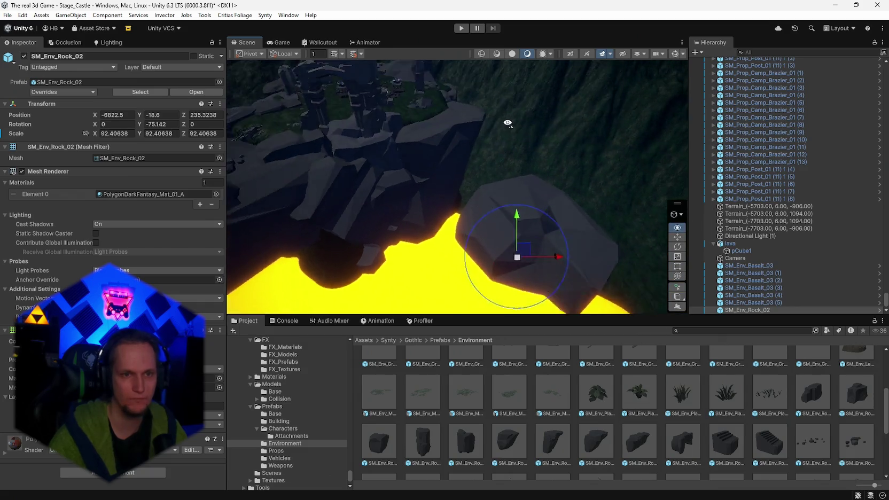
pyautogui.moveTo(489, 231)
pyautogui.mouseDown()
pyautogui.moveTo(484, 252)
pyautogui.moveTo(474, 232)
pyautogui.mouseUp()
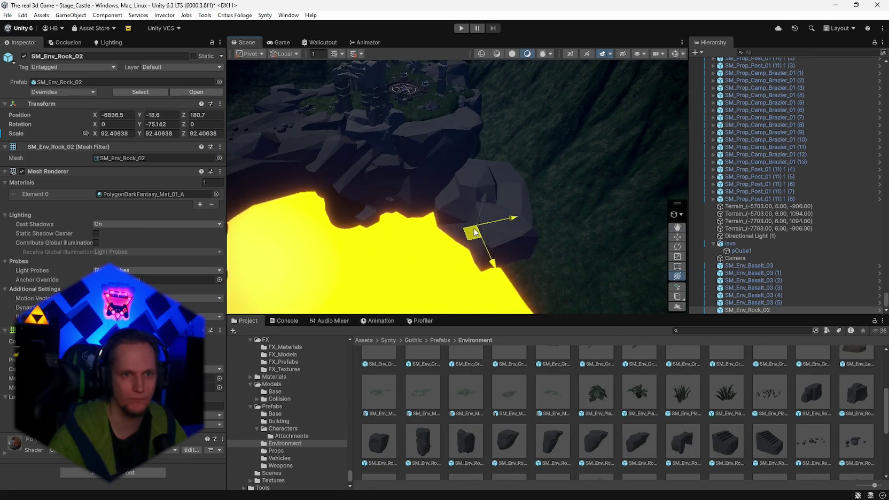
pyautogui.scroll(3, 474, 232)
# Duplicate the boulder twice and slide the copies along the lava bank.
pyautogui.hotkey('ctrl', 'd')
pyautogui.moveTo(382, 194); pyautogui.dragTo(543, 271)
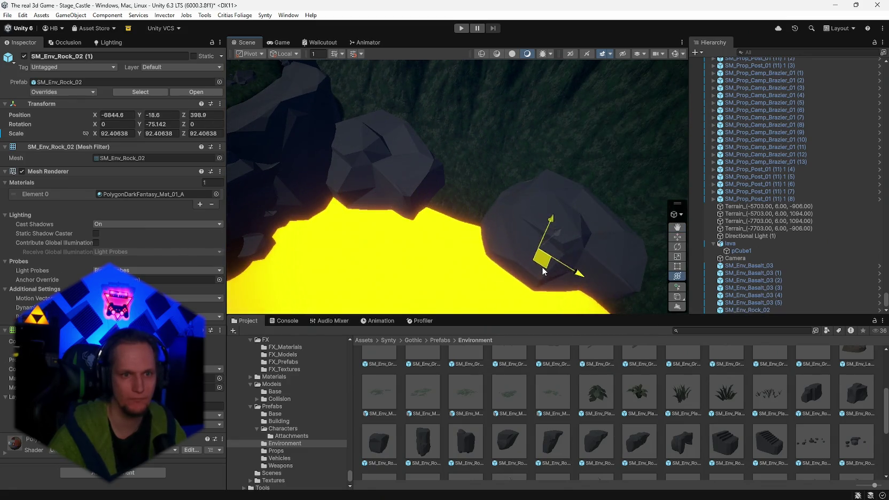
pyautogui.press('f')
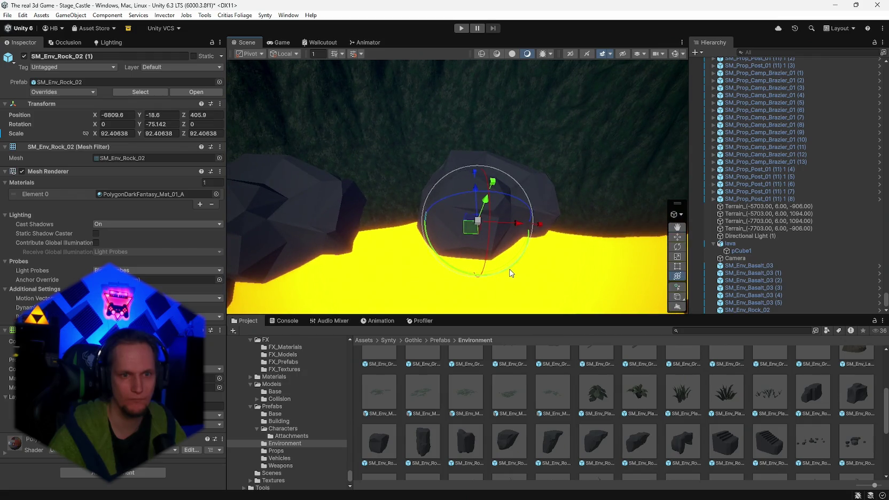
pyautogui.hotkey('ctrl', 'd')
pyautogui.moveTo(480, 230); pyautogui.dragTo(516, 188)
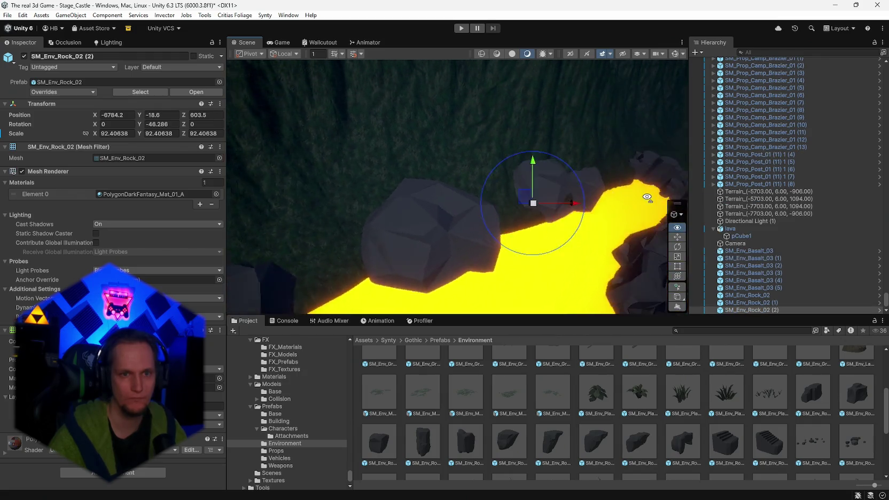
pyautogui.moveTo(638, 191)
pyautogui.mouseDown()
pyautogui.moveTo(493, 266)
pyautogui.moveTo(197, 210)
pyautogui.moveTo(265, 230)
pyautogui.mouseUp()
pyautogui.press('y')
pyautogui.moveTo(494, 250)
pyautogui.mouseDown()
pyautogui.moveTo(565, 243)
pyautogui.moveTo(577, 254)
pyautogui.mouseUp()
# Duplicate SM_Env_Rock_02 (3) and rotate the new copy along the channel.
pyautogui.click(476, 243)
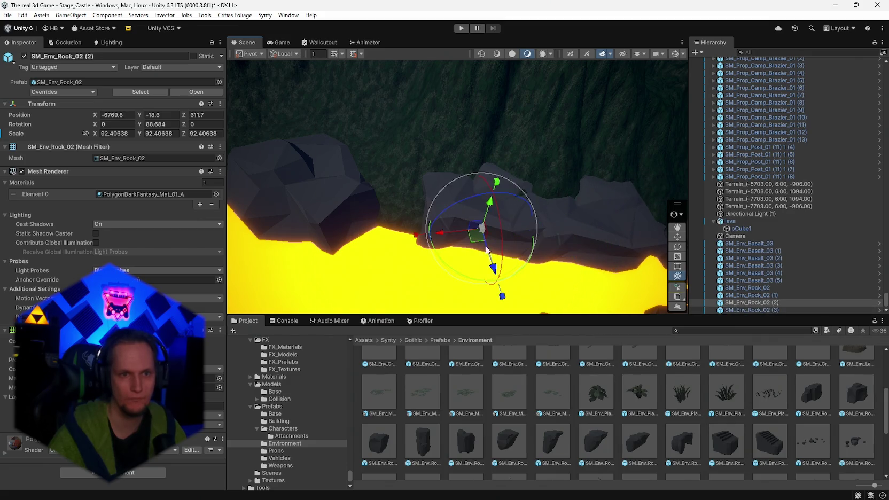
pyautogui.moveTo(475, 248)
pyautogui.mouseDown()
pyautogui.moveTo(588, 220)
pyautogui.moveTo(429, 238)
pyautogui.moveTo(407, 231)
pyautogui.moveTo(429, 229)
pyautogui.mouseUp()
pyautogui.click(420, 219)
pyautogui.hotkey('ctrl', 'd')
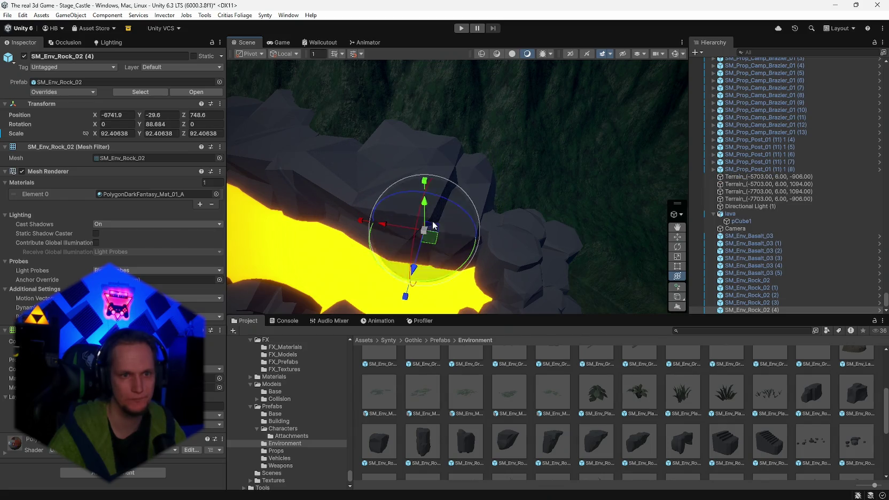
pyautogui.moveTo(444, 275)
pyautogui.mouseDown()
pyautogui.moveTo(358, 284)
pyautogui.moveTo(520, 233)
pyautogui.moveTo(423, 222)
pyautogui.moveTo(427, 192)
pyautogui.moveTo(451, 189)
pyautogui.mouseUp()
# Add a big SM_Env_Rock_01 rock by the lava, rotated into place, and duplicate it.
pyautogui.scroll(5, 451, 189)
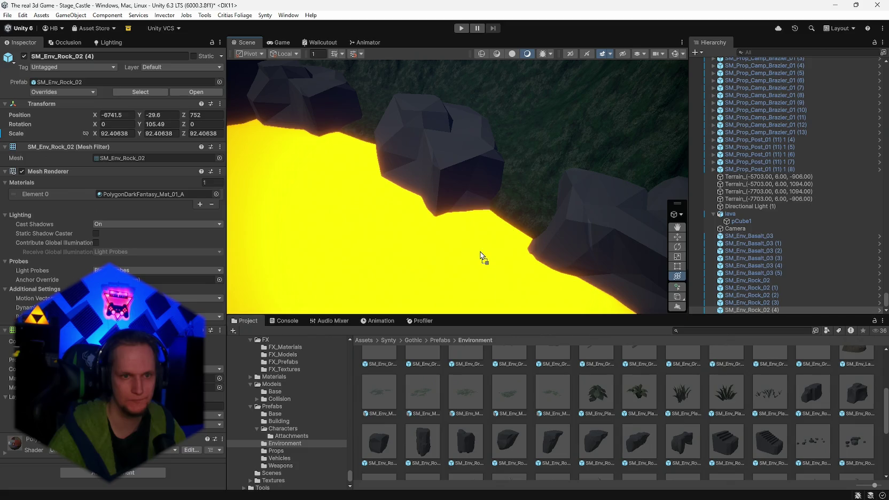
pyautogui.moveTo(480, 252); pyautogui.dragTo(487, 255)
pyautogui.moveTo(95, 133)
pyautogui.mouseDown()
pyautogui.moveTo(475, 306)
pyautogui.moveTo(282, 258)
pyautogui.mouseUp()
pyautogui.moveTo(480, 259)
pyautogui.mouseDown()
pyautogui.moveTo(496, 226)
pyautogui.moveTo(452, 212)
pyautogui.moveTo(516, 218)
pyautogui.moveTo(556, 235)
pyautogui.moveTo(367, 203)
pyautogui.moveTo(397, 192)
pyautogui.mouseUp()
pyautogui.hotkey('ctrl', 'd')
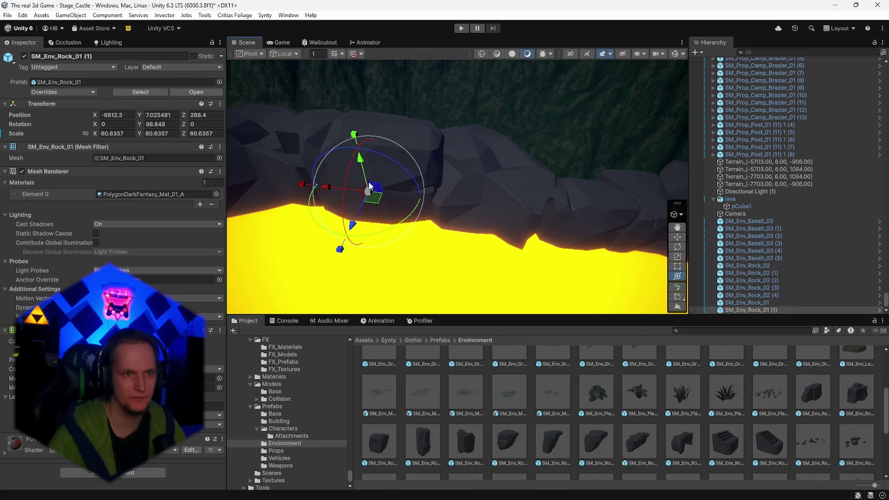
# Stretch the SM_Env_Rock_01 copy taller, rotate it and sink it into the lava.
pyautogui.moveTo(356, 139)
pyautogui.mouseDown()
pyautogui.moveTo(356, 131)
pyautogui.moveTo(318, 142)
pyautogui.moveTo(486, 153)
pyautogui.moveTo(403, 148)
pyautogui.mouseUp()
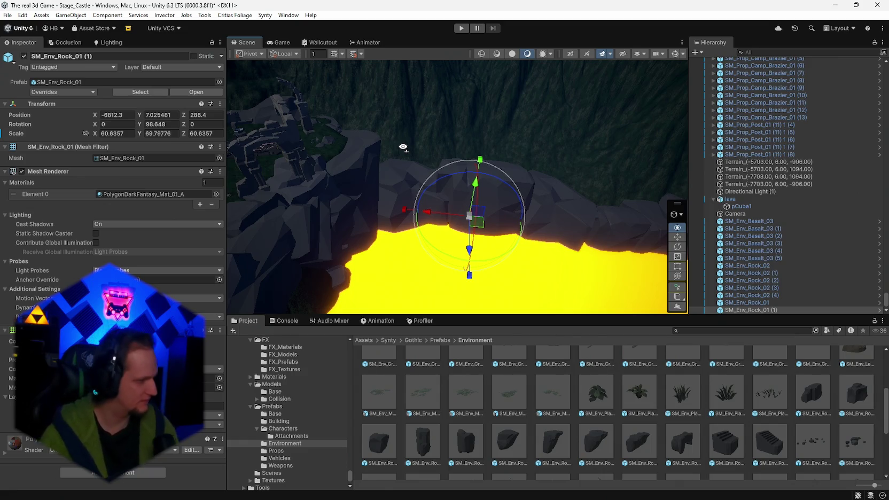
pyautogui.moveTo(403, 146)
pyautogui.mouseDown()
pyautogui.moveTo(257, 171)
pyautogui.moveTo(597, 212)
pyautogui.moveTo(335, 218)
pyautogui.moveTo(319, 232)
pyautogui.mouseUp()
pyautogui.moveTo(363, 265)
pyautogui.mouseDown()
pyautogui.moveTo(300, 267)
pyautogui.moveTo(284, 229)
pyautogui.mouseUp()
pyautogui.moveTo(322, 192); pyautogui.dragTo(330, 227)
pyautogui.press('f')
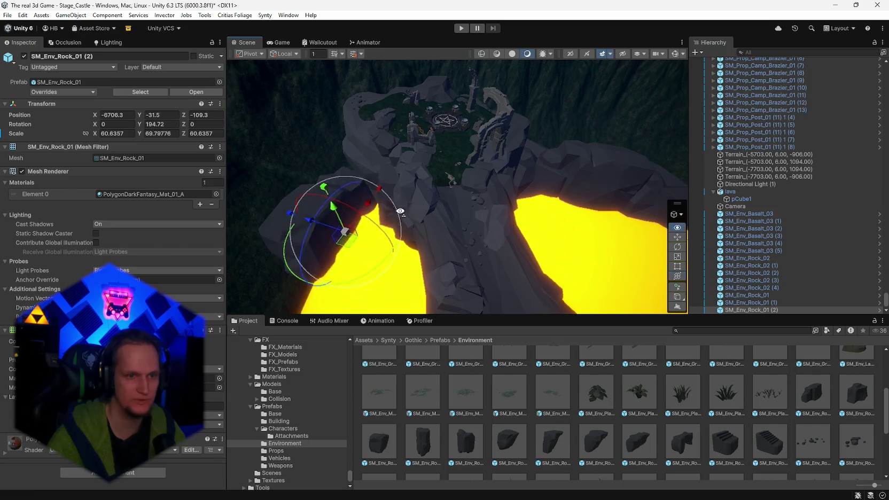
pyautogui.press('w')
# Add two more rotated SM_Env_Rock_01 copies along the bank, then Set Height the terrain at 7.019109.
pyautogui.hotkey('ctrl', 'd')
pyautogui.moveTo(526, 222)
pyautogui.mouseDown()
pyautogui.moveTo(342, 235)
pyautogui.moveTo(270, 224)
pyautogui.moveTo(457, 240)
pyautogui.moveTo(457, 253)
pyautogui.moveTo(320, 227)
pyautogui.moveTo(333, 223)
pyautogui.moveTo(395, 253)
pyautogui.moveTo(450, 290)
pyautogui.mouseUp()
pyautogui.hotkey('ctrl', 'd')
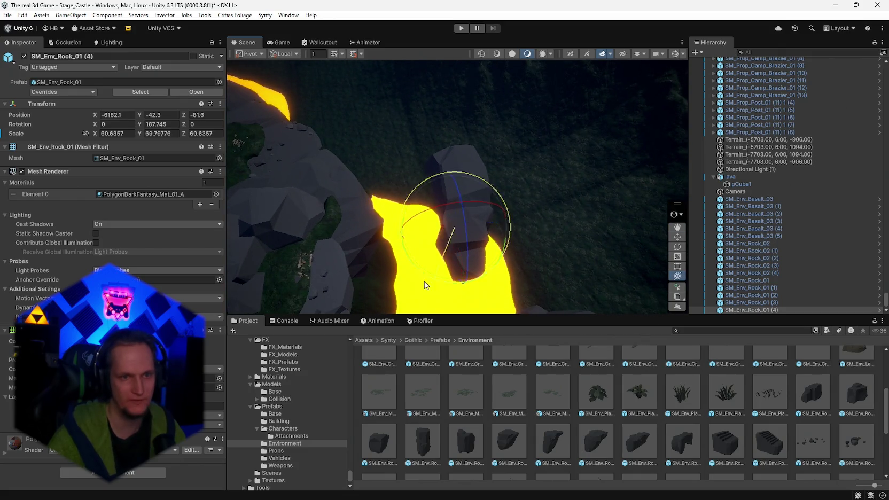
pyautogui.moveTo(431, 273); pyautogui.dragTo(192, 195)
pyautogui.moveTo(466, 229)
pyautogui.mouseDown()
pyautogui.moveTo(462, 238)
pyautogui.moveTo(371, 180)
pyautogui.moveTo(405, 212)
pyautogui.moveTo(314, 220)
pyautogui.moveTo(392, 224)
pyautogui.mouseUp()
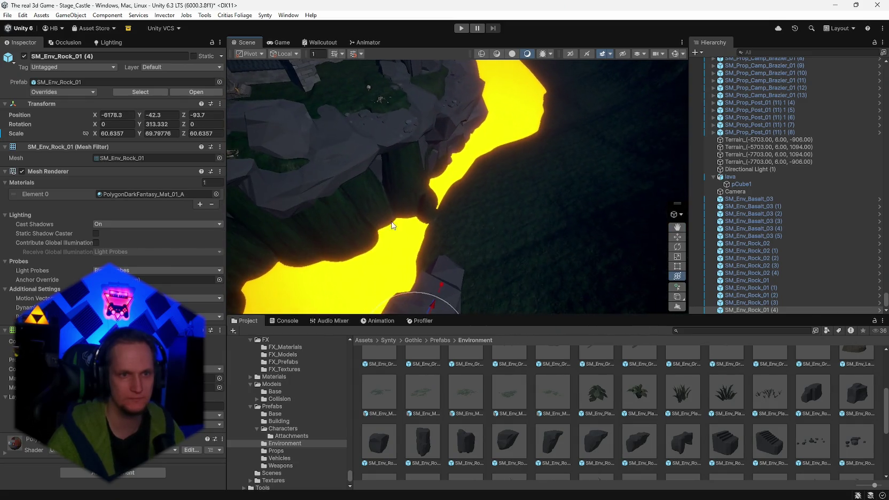
pyautogui.click(497, 145)
pyautogui.click(364, 256)
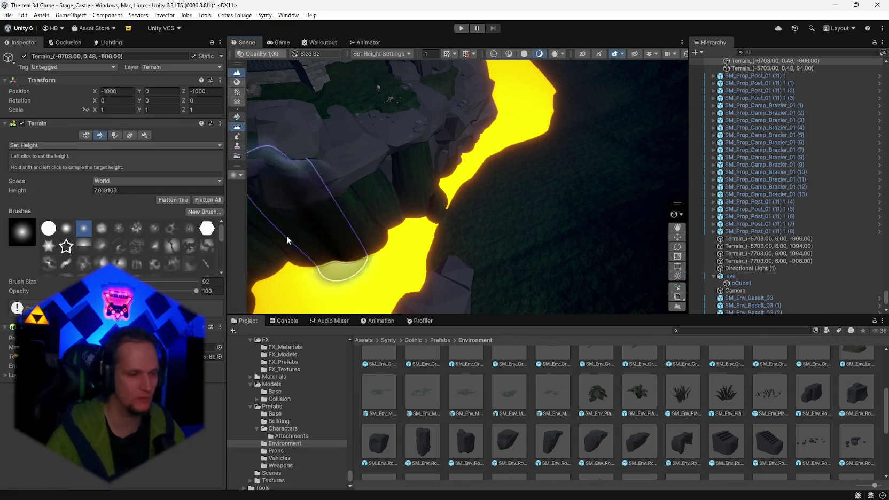
# Undo the stray terrain spike and lower the Ground terrain beside the lava.
pyautogui.hotkey('ctrl', 'z')
pyautogui.click(506, 135)
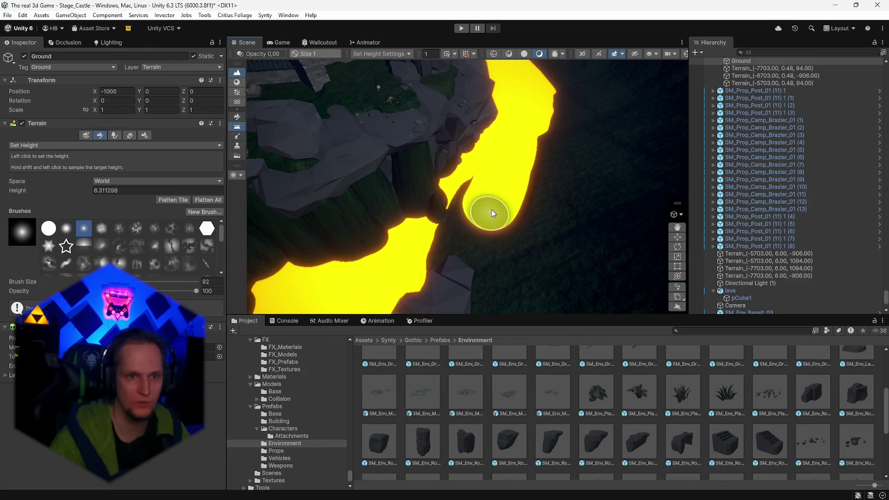
pyautogui.moveTo(492, 213); pyautogui.dragTo(474, 247)
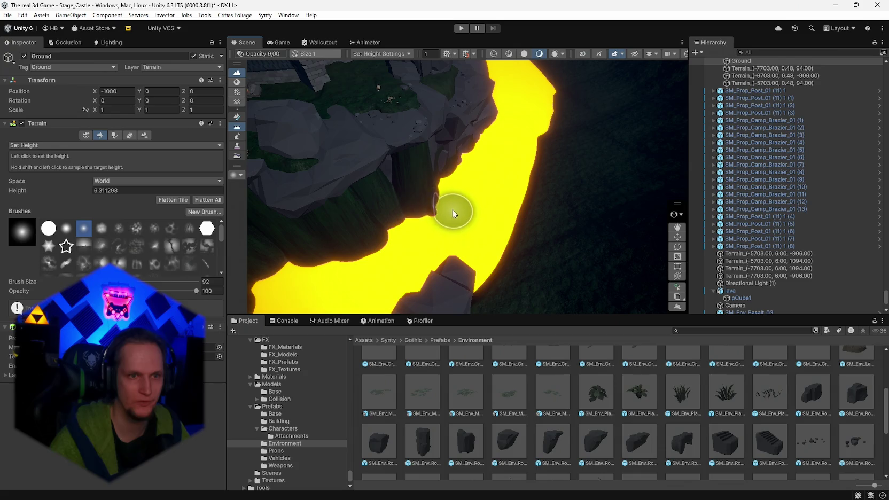
pyautogui.click(399, 250)
pyautogui.scroll(3, 296, 258)
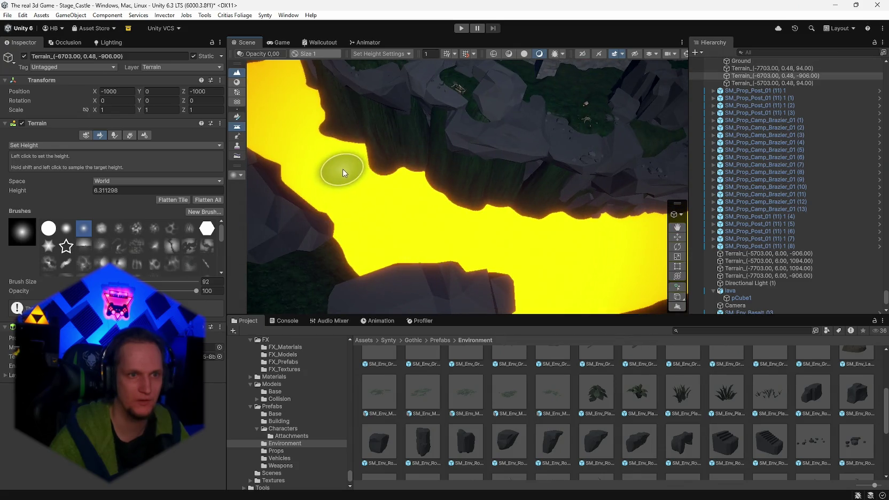
# Orbit along the lava past the cliffs and castle, reselecting the Ground terrain.
pyautogui.moveTo(353, 163)
pyautogui.mouseDown()
pyautogui.moveTo(343, 138)
pyautogui.moveTo(359, 175)
pyautogui.moveTo(389, 188)
pyautogui.moveTo(363, 127)
pyautogui.moveTo(541, 121)
pyautogui.moveTo(562, 205)
pyautogui.mouseUp()
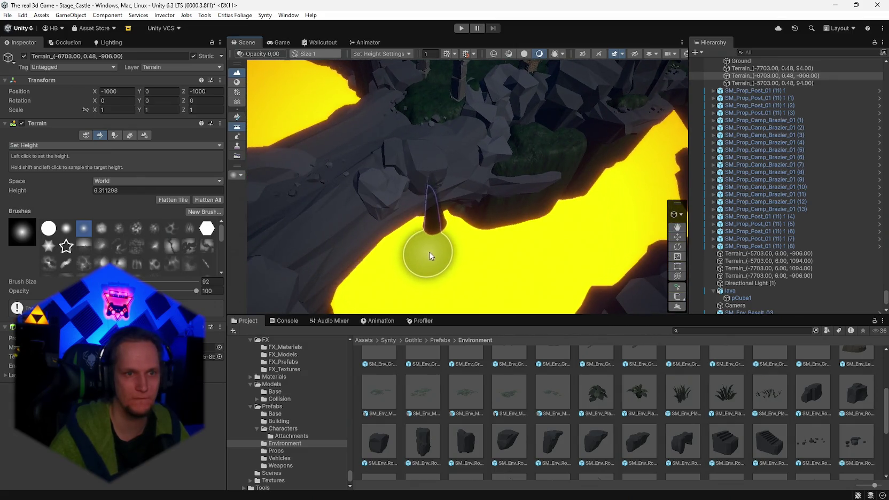
pyautogui.moveTo(433, 243)
pyautogui.mouseDown()
pyautogui.moveTo(546, 175)
pyautogui.moveTo(376, 170)
pyautogui.moveTo(361, 183)
pyautogui.moveTo(249, 185)
pyautogui.mouseUp()
pyautogui.moveTo(182, 189)
pyautogui.mouseDown()
pyautogui.moveTo(108, 191)
pyautogui.moveTo(120, 179)
pyautogui.moveTo(516, 183)
pyautogui.moveTo(486, 174)
pyautogui.moveTo(609, 189)
pyautogui.moveTo(415, 258)
pyautogui.mouseUp()
pyautogui.click(400, 242)
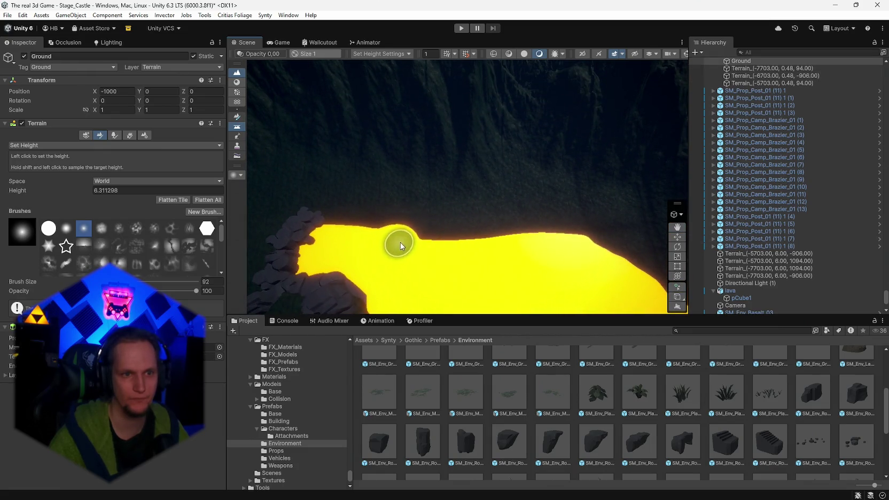
pyautogui.moveTo(430, 242)
pyautogui.mouseDown()
pyautogui.moveTo(403, 248)
pyautogui.moveTo(615, 209)
pyautogui.moveTo(606, 224)
pyautogui.moveTo(573, 199)
pyautogui.mouseUp()
pyautogui.click(535, 223)
pyautogui.moveTo(437, 303)
pyautogui.mouseDown()
pyautogui.moveTo(506, 304)
pyautogui.moveTo(429, 284)
pyautogui.mouseUp()
pyautogui.click(429, 285)
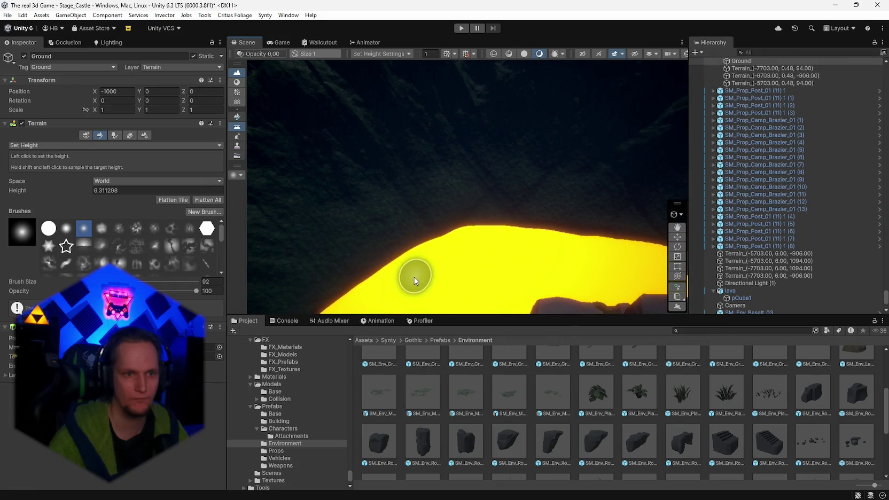
# Duplicate the rock beside the lava and move the copy down to the lava edge.
pyautogui.moveTo(500, 261)
pyautogui.mouseDown()
pyautogui.moveTo(671, 214)
pyautogui.moveTo(554, 202)
pyautogui.moveTo(455, 214)
pyautogui.mouseUp()
pyautogui.click(554, 202)
pyautogui.hotkey('ctrl', 'd')
pyautogui.moveTo(580, 186)
pyautogui.mouseDown()
pyautogui.moveTo(465, 245)
pyautogui.moveTo(439, 278)
pyautogui.moveTo(382, 290)
pyautogui.mouseUp()
# Duplicate the rock, slide the copy left along the lava edge and turn it.
pyautogui.hotkey('ctrl', 'd')
pyautogui.moveTo(506, 272)
pyautogui.mouseDown()
pyautogui.moveTo(333, 270)
pyautogui.moveTo(326, 251)
pyautogui.mouseUp()
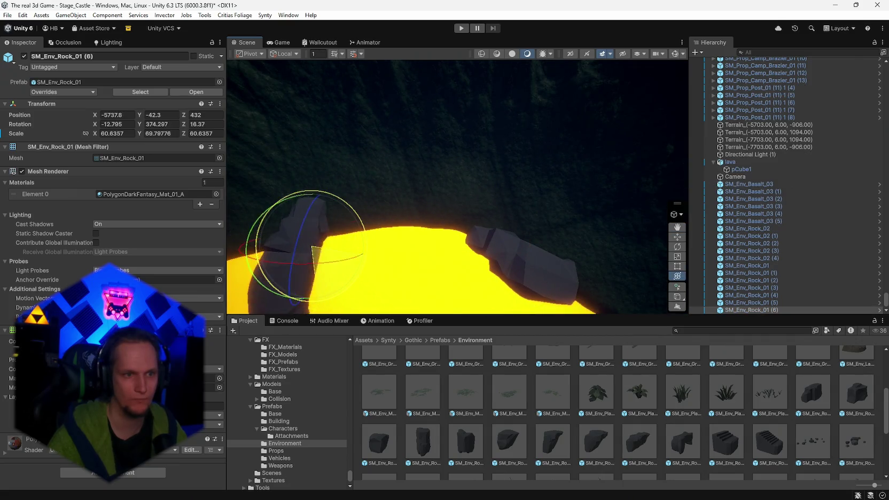
pyautogui.press('f')
pyautogui.moveTo(438, 269); pyautogui.dragTo(293, 251)
pyautogui.moveTo(417, 224)
pyautogui.mouseDown()
pyautogui.moveTo(458, 214)
pyautogui.moveTo(443, 225)
pyautogui.moveTo(493, 231)
pyautogui.moveTo(409, 161)
pyautogui.mouseUp()
# Add another copy further along, sunk slightly and turned to fit, then inspect SM_Env_Shoreline_01.
pyautogui.hotkey('ctrl', 'd')
pyautogui.moveTo(409, 161)
pyautogui.mouseDown()
pyautogui.moveTo(341, 149)
pyautogui.moveTo(420, 129)
pyautogui.moveTo(391, 143)
pyautogui.moveTo(439, 152)
pyautogui.moveTo(476, 195)
pyautogui.moveTo(433, 195)
pyautogui.mouseUp()
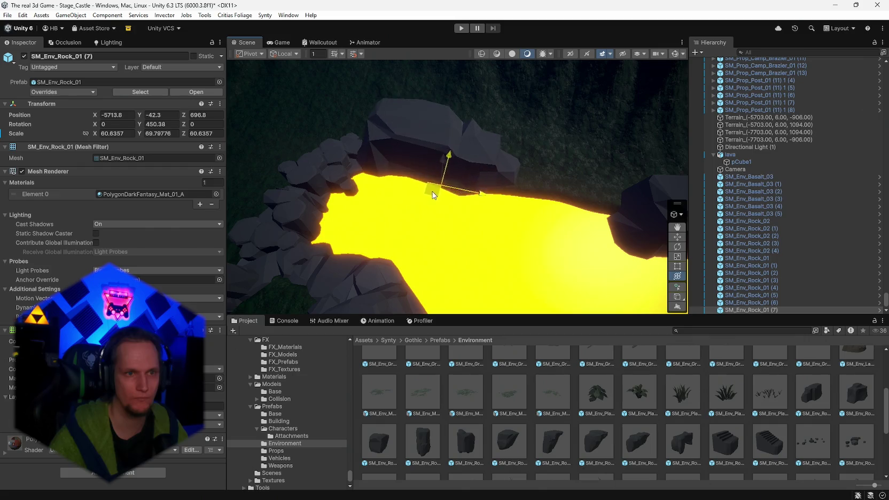
pyautogui.moveTo(444, 165); pyautogui.dragTo(441, 171)
pyautogui.moveTo(443, 201)
pyautogui.mouseDown()
pyautogui.moveTo(430, 249)
pyautogui.moveTo(443, 208)
pyautogui.moveTo(620, 175)
pyautogui.moveTo(571, 149)
pyautogui.moveTo(659, 139)
pyautogui.moveTo(641, 163)
pyautogui.mouseUp()
pyautogui.scroll(-2, 665, 380)
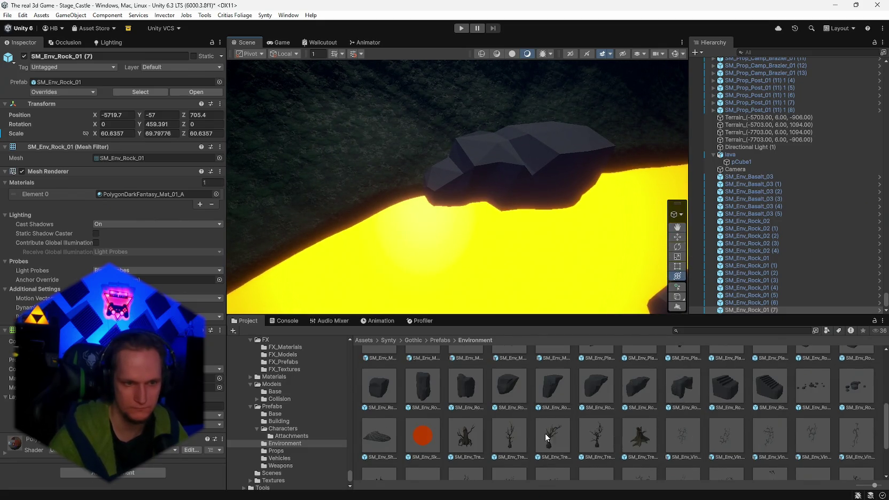
pyautogui.click(373, 439)
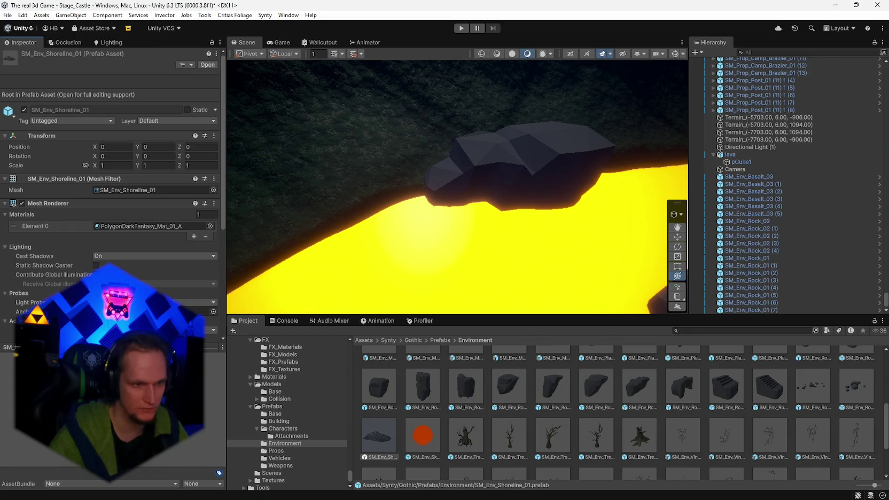
# Place an enlarged SM_Env_Rock_02 boulder beside the lava, stretched taller and rotated to fit the bank.
pyautogui.scroll(2, 713, 410)
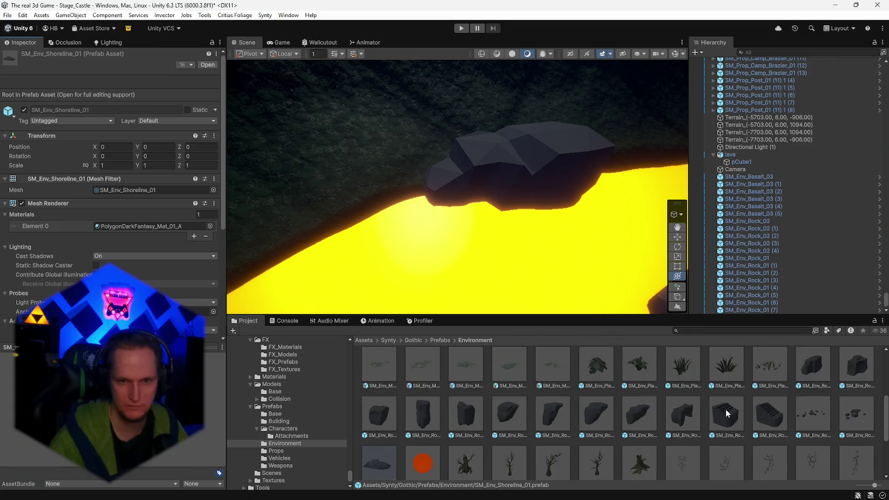
pyautogui.click(683, 442)
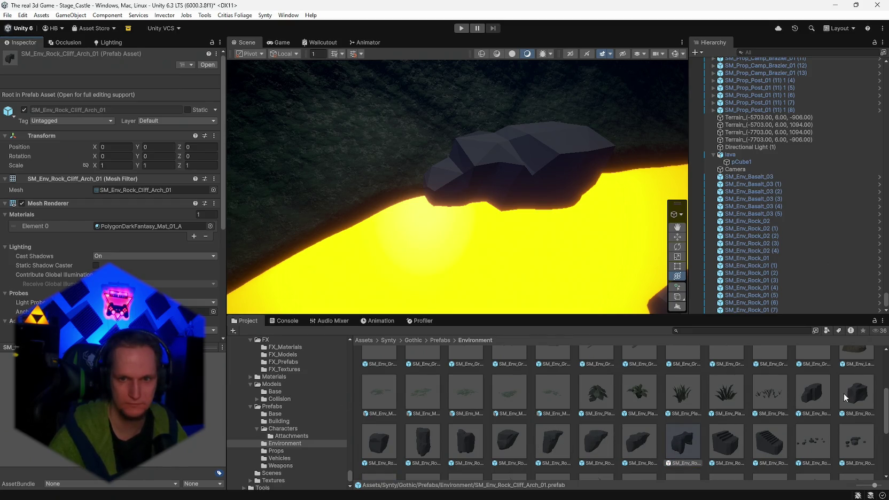
pyautogui.moveTo(372, 230); pyautogui.dragTo(372, 233)
pyautogui.moveTo(826, 197)
pyautogui.mouseDown()
pyautogui.moveTo(641, 62)
pyautogui.moveTo(243, 89)
pyautogui.mouseUp()
pyautogui.moveTo(323, 270)
pyautogui.mouseDown()
pyautogui.moveTo(331, 289)
pyautogui.moveTo(368, 251)
pyautogui.moveTo(371, 229)
pyautogui.moveTo(393, 217)
pyautogui.mouseUp()
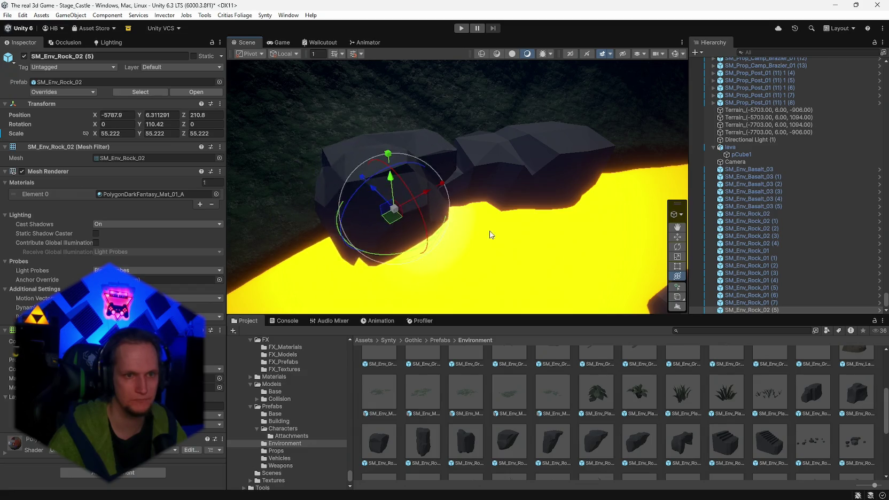
pyautogui.moveTo(470, 229); pyautogui.dragTo(414, 240)
pyautogui.moveTo(493, 238); pyautogui.dragTo(413, 232)
pyautogui.moveTo(415, 171)
pyautogui.mouseDown()
pyautogui.moveTo(422, 160)
pyautogui.moveTo(432, 182)
pyautogui.mouseUp()
pyautogui.moveTo(428, 231); pyautogui.dragTo(349, 236)
pyautogui.moveTo(347, 266)
pyautogui.mouseDown()
pyautogui.moveTo(299, 251)
pyautogui.moveTo(323, 261)
pyautogui.moveTo(443, 267)
pyautogui.moveTo(452, 214)
pyautogui.moveTo(417, 205)
pyautogui.mouseUp()
pyautogui.moveTo(416, 239)
pyautogui.mouseDown()
pyautogui.moveTo(359, 236)
pyautogui.moveTo(435, 228)
pyautogui.moveTo(399, 245)
pyautogui.moveTo(470, 225)
pyautogui.moveTo(512, 198)
pyautogui.moveTo(535, 229)
pyautogui.moveTo(393, 239)
pyautogui.moveTo(374, 251)
pyautogui.moveTo(351, 222)
pyautogui.moveTo(353, 234)
pyautogui.moveTo(245, 239)
pyautogui.moveTo(324, 237)
pyautogui.moveTo(351, 298)
pyautogui.moveTo(199, 272)
pyautogui.moveTo(412, 283)
pyautogui.mouseUp()
# Duplicate the boulder, narrowing and stretching the copy taller along the bank.
pyautogui.hotkey('ctrl', 'd')
pyautogui.hotkey('ctrl', 'd')
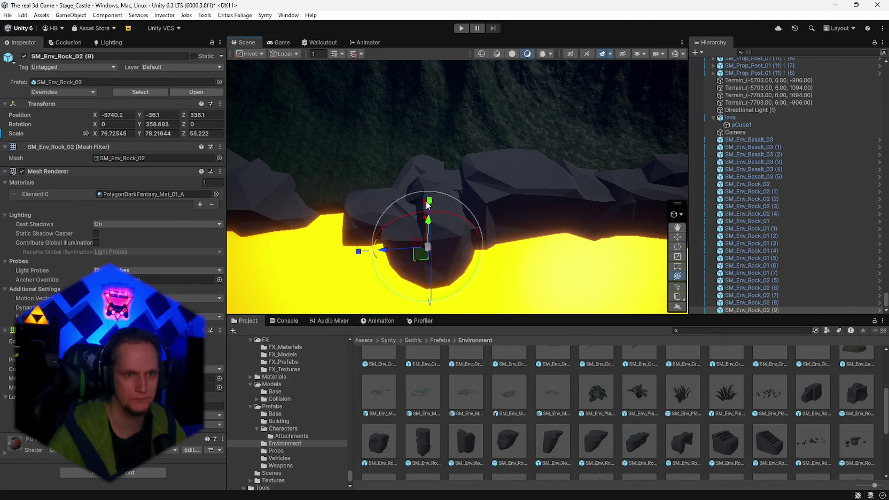
pyautogui.moveTo(425, 204); pyautogui.dragTo(426, 220)
pyautogui.moveTo(410, 258)
pyautogui.mouseDown()
pyautogui.moveTo(308, 244)
pyautogui.moveTo(399, 222)
pyautogui.moveTo(401, 294)
pyautogui.moveTo(374, 286)
pyautogui.moveTo(402, 251)
pyautogui.mouseUp()
pyautogui.press('y')
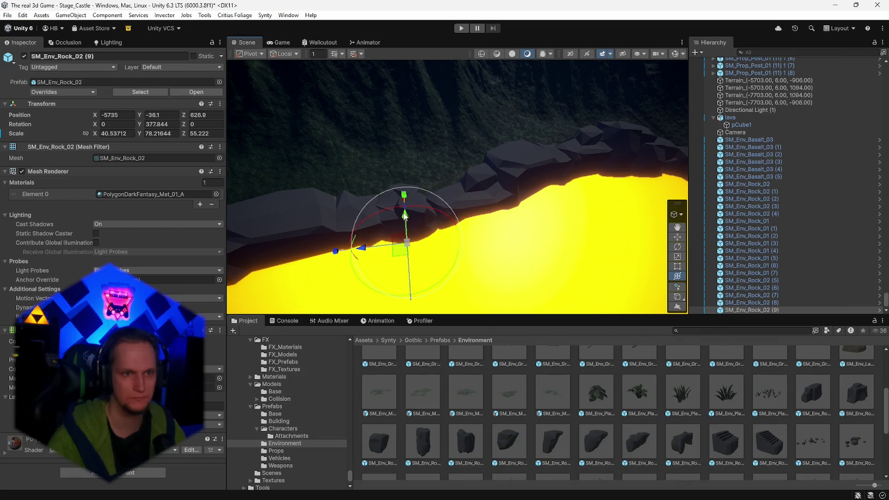
pyautogui.moveTo(404, 200); pyautogui.dragTo(403, 174)
pyautogui.moveTo(460, 200)
pyautogui.mouseDown()
pyautogui.moveTo(468, 200)
pyautogui.moveTo(408, 223)
pyautogui.moveTo(561, 174)
pyautogui.moveTo(368, 187)
pyautogui.mouseUp()
pyautogui.moveTo(321, 203)
pyautogui.mouseDown()
pyautogui.moveTo(374, 197)
pyautogui.moveTo(328, 201)
pyautogui.mouseUp()
# Move another copy further down the lava channel and duplicate it again.
pyautogui.hotkey('ctrl', 'd')
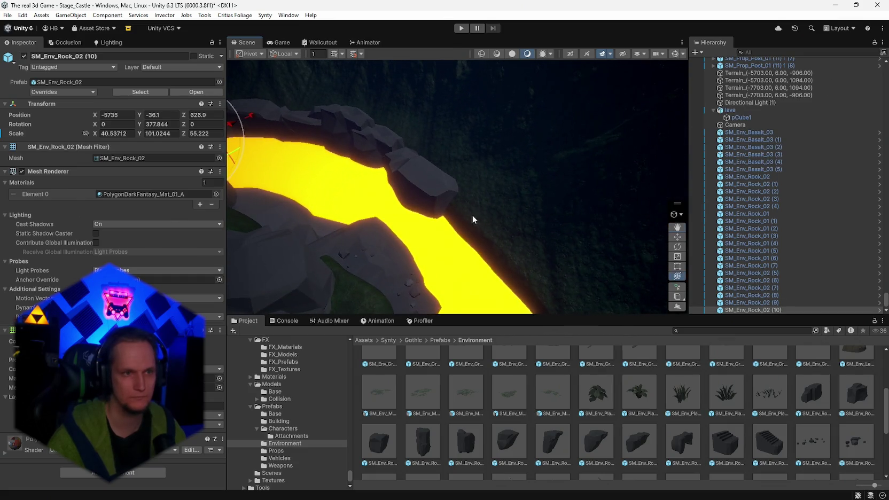
pyautogui.press('y')
pyautogui.moveTo(333, 147)
pyautogui.mouseDown()
pyautogui.moveTo(464, 193)
pyautogui.moveTo(520, 278)
pyautogui.moveTo(562, 285)
pyautogui.moveTo(388, 268)
pyautogui.moveTo(427, 262)
pyautogui.moveTo(566, 289)
pyautogui.mouseUp()
pyautogui.moveTo(681, 286)
pyautogui.mouseDown()
pyautogui.moveTo(540, 254)
pyautogui.moveTo(522, 268)
pyautogui.moveTo(536, 303)
pyautogui.moveTo(602, 336)
pyautogui.moveTo(533, 239)
pyautogui.moveTo(548, 212)
pyautogui.moveTo(470, 236)
pyautogui.mouseUp()
pyautogui.hotkey('ctrl', 'd')
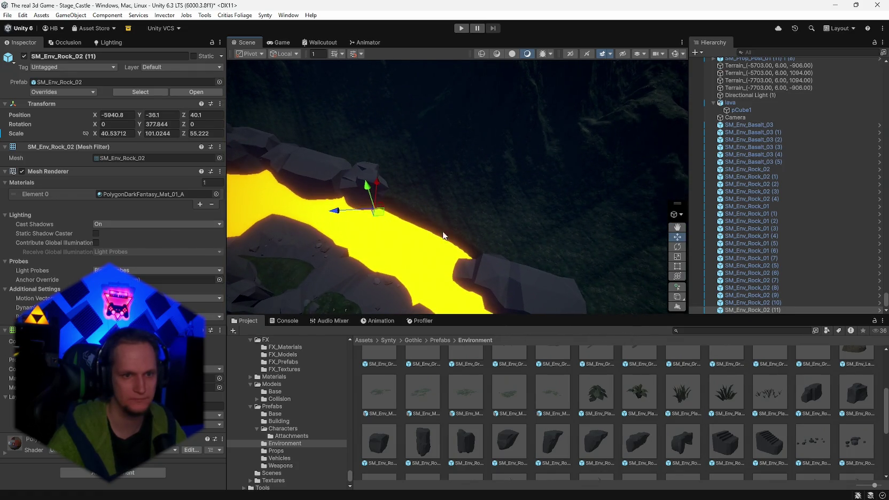
# Enlarge the new boulder copy, turn it along the bank and sink it lower.
pyautogui.click(677, 276)
pyautogui.moveTo(376, 209)
pyautogui.mouseDown()
pyautogui.moveTo(418, 207)
pyautogui.moveTo(407, 207)
pyautogui.moveTo(418, 225)
pyautogui.moveTo(425, 220)
pyautogui.mouseUp()
pyautogui.moveTo(412, 269); pyautogui.dragTo(392, 234)
pyautogui.moveTo(419, 198)
pyautogui.mouseDown()
pyautogui.moveTo(422, 240)
pyautogui.moveTo(476, 260)
pyautogui.mouseUp()
# Duplicate the boulder, lengthening and widening the copy along the bank without tilting it.
pyautogui.hotkey('ctrl', 'd')
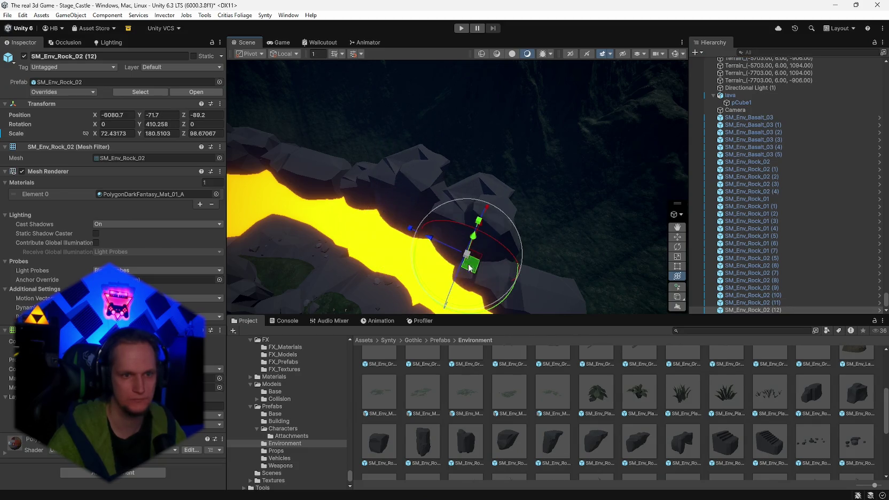
pyautogui.moveTo(409, 235); pyautogui.dragTo(396, 226)
pyautogui.moveTo(486, 212); pyautogui.dragTo(514, 192)
pyautogui.press('f')
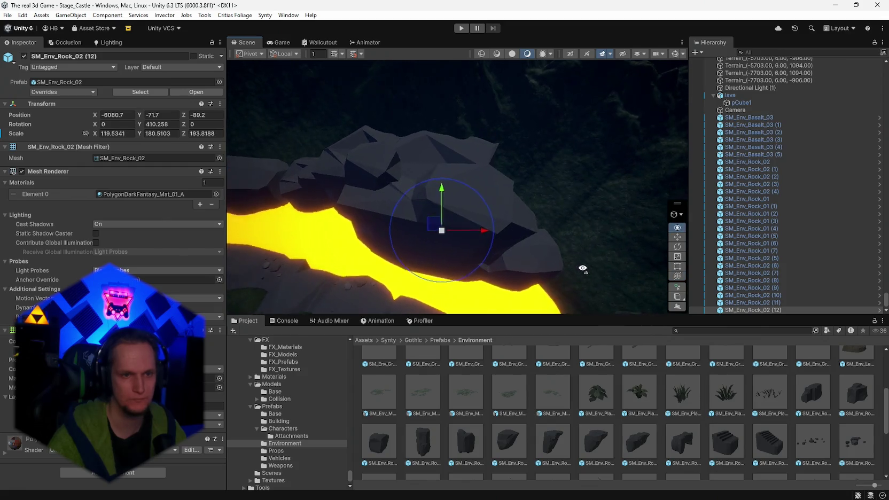
pyautogui.moveTo(440, 234); pyautogui.dragTo(434, 241)
pyautogui.moveTo(448, 281)
pyautogui.mouseDown()
pyautogui.moveTo(441, 159)
pyautogui.moveTo(441, 223)
pyautogui.mouseUp()
pyautogui.hotkey('ctrl', 'z')
pyautogui.moveTo(516, 236)
pyautogui.mouseDown()
pyautogui.moveTo(319, 202)
pyautogui.moveTo(614, 215)
pyautogui.moveTo(489, 239)
pyautogui.mouseUp()
# Add another enlarged, sunk SM_Env_Rock_02 boulder plus a turned, widened copy.
pyautogui.click(486, 240)
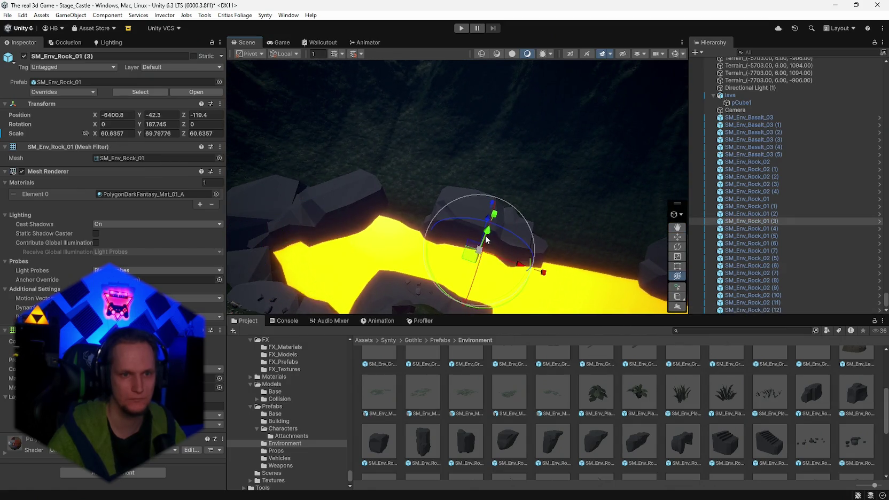
pyautogui.moveTo(851, 404); pyautogui.dragTo(390, 239)
pyautogui.moveTo(876, 254)
pyautogui.mouseDown()
pyautogui.moveTo(544, 225)
pyautogui.moveTo(408, 270)
pyautogui.moveTo(420, 228)
pyautogui.mouseUp()
pyautogui.moveTo(417, 196)
pyautogui.mouseDown()
pyautogui.moveTo(416, 210)
pyautogui.moveTo(614, 267)
pyautogui.mouseUp()
pyautogui.hotkey('ctrl', 'd')
pyautogui.press('f')
pyautogui.moveTo(490, 281); pyautogui.dragTo(423, 236)
pyautogui.moveTo(537, 212)
pyautogui.mouseDown()
pyautogui.moveTo(545, 208)
pyautogui.moveTo(465, 203)
pyautogui.mouseUp()
pyautogui.moveTo(532, 216)
pyautogui.mouseDown()
pyautogui.moveTo(553, 213)
pyautogui.moveTo(561, 248)
pyautogui.moveTo(547, 278)
pyautogui.moveTo(506, 264)
pyautogui.moveTo(465, 224)
pyautogui.mouseUp()
# Pull back over the island and select the terrain for Set Height painting at height 6.
pyautogui.moveTo(822, 220)
pyautogui.mouseDown()
pyautogui.moveTo(789, 254)
pyautogui.moveTo(864, 237)
pyautogui.mouseUp()
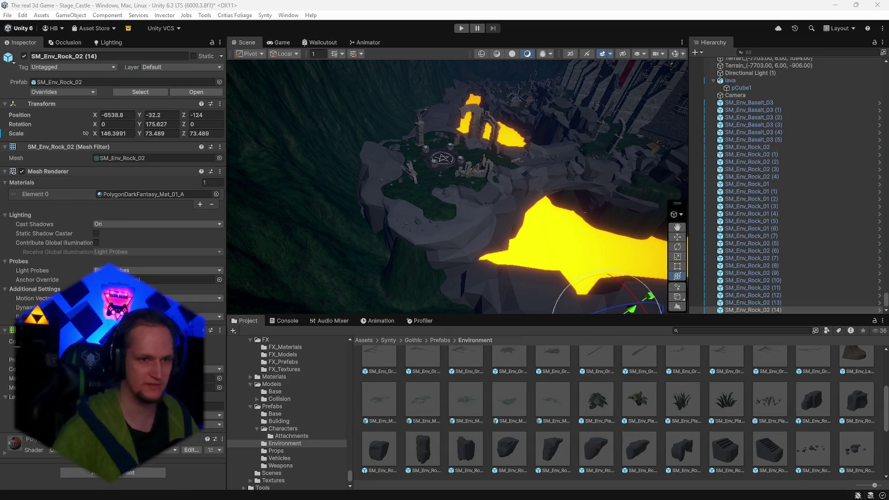
pyautogui.moveTo(469, 212)
pyautogui.mouseDown()
pyautogui.moveTo(462, 242)
pyautogui.moveTo(478, 260)
pyautogui.moveTo(365, 260)
pyautogui.moveTo(359, 288)
pyautogui.moveTo(511, 223)
pyautogui.mouseUp()
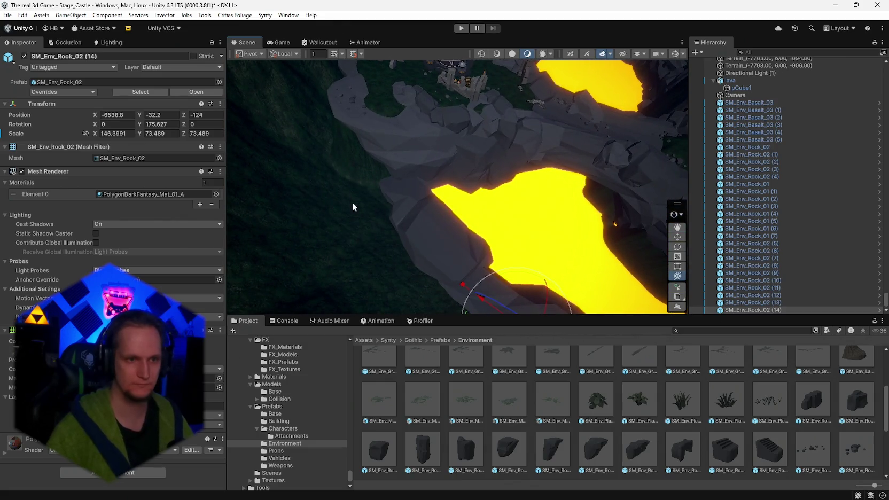
pyautogui.click(363, 214)
pyautogui.moveTo(365, 214)
pyautogui.mouseDown()
pyautogui.moveTo(427, 224)
pyautogui.moveTo(373, 203)
pyautogui.moveTo(565, 224)
pyautogui.moveTo(506, 175)
pyautogui.moveTo(431, 238)
pyautogui.moveTo(308, 189)
pyautogui.moveTo(548, 271)
pyautogui.mouseUp()
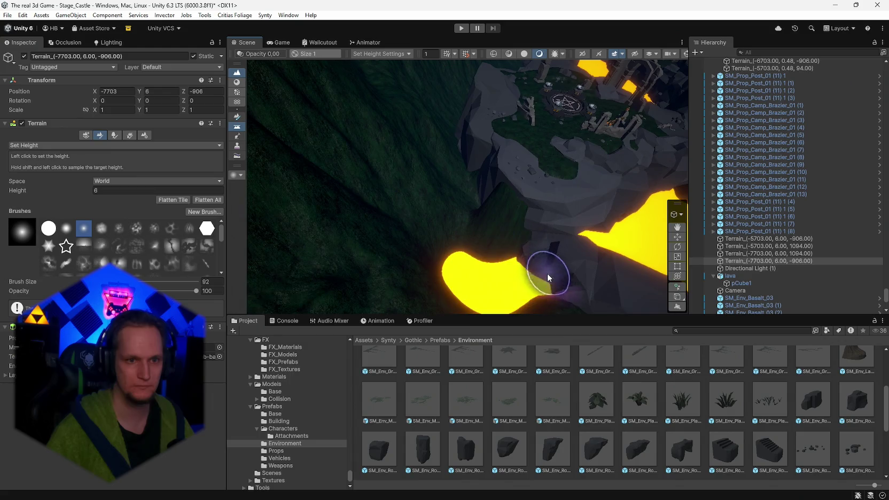
# Paint the cliff terrain down with Set Height so more lava shows beside the castle.
pyautogui.moveTo(466, 255)
pyautogui.mouseDown()
pyautogui.moveTo(483, 259)
pyautogui.moveTo(435, 194)
pyautogui.moveTo(380, 159)
pyautogui.moveTo(473, 189)
pyautogui.moveTo(496, 224)
pyautogui.moveTo(441, 189)
pyautogui.moveTo(437, 160)
pyautogui.moveTo(408, 125)
pyautogui.moveTo(486, 119)
pyautogui.moveTo(581, 164)
pyautogui.moveTo(582, 125)
pyautogui.moveTo(298, 119)
pyautogui.moveTo(512, 120)
pyautogui.moveTo(456, 93)
pyautogui.moveTo(251, 103)
pyautogui.moveTo(159, 24)
pyautogui.moveTo(412, 103)
pyautogui.moveTo(437, 101)
pyautogui.moveTo(504, 149)
pyautogui.moveTo(504, 253)
pyautogui.mouseUp()
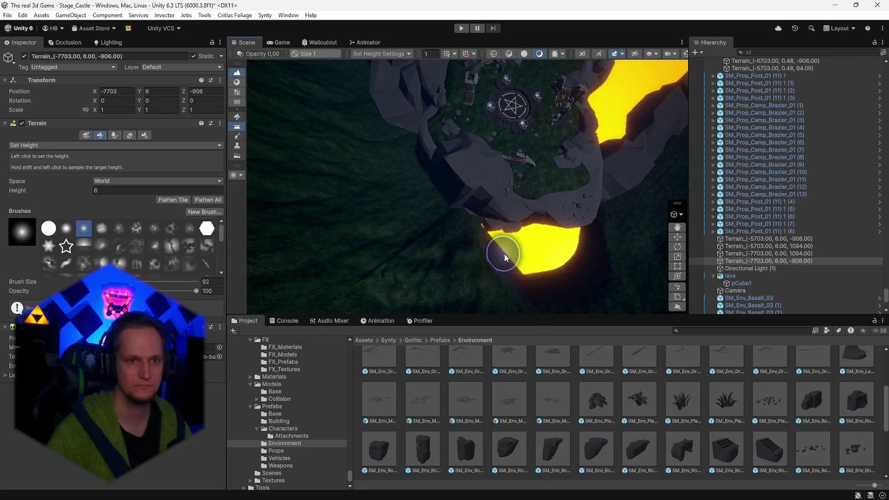
pyautogui.moveTo(399, 177)
pyautogui.mouseDown()
pyautogui.moveTo(317, 99)
pyautogui.moveTo(364, 89)
pyautogui.mouseUp()
pyautogui.scroll(5, 432, 252)
pyautogui.moveTo(428, 163)
pyautogui.mouseDown()
pyautogui.moveTo(412, 250)
pyautogui.moveTo(396, 148)
pyautogui.mouseUp()
pyautogui.moveTo(382, 225)
pyautogui.mouseDown()
pyautogui.moveTo(406, 242)
pyautogui.moveTo(389, 181)
pyautogui.mouseUp()
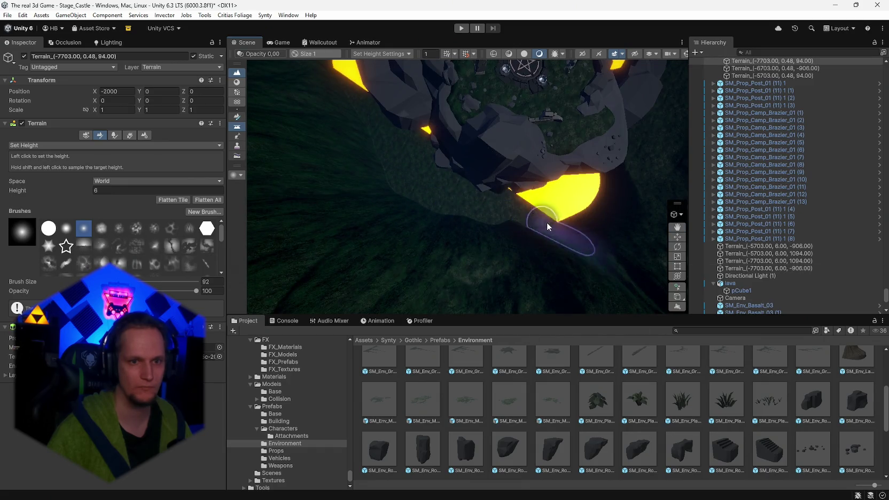
pyautogui.moveTo(363, 149); pyautogui.dragTo(293, 45)
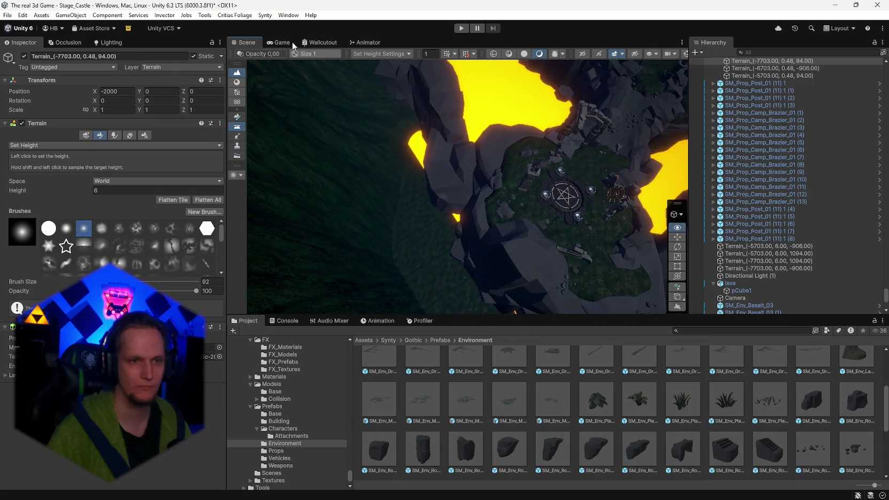
pyautogui.moveTo(413, 79); pyautogui.dragTo(400, 46)
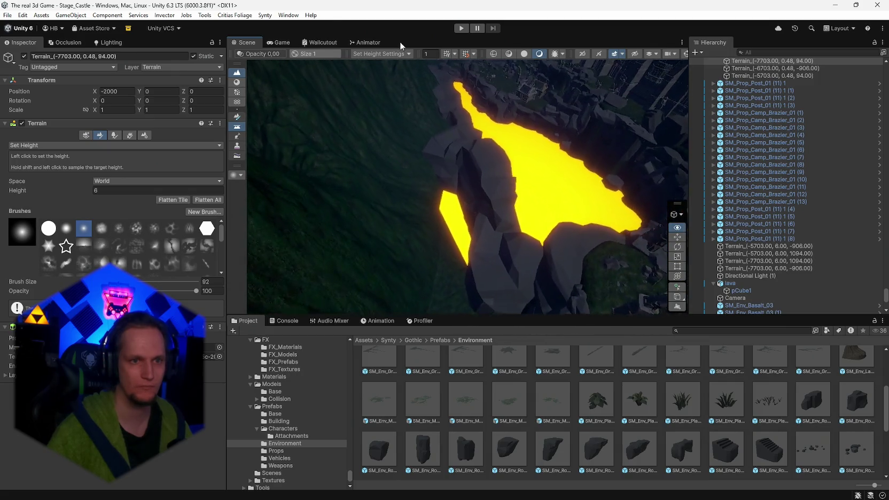
# Move SM_Env_Rock_01 (1) to X -6888.6, Z 311.3 and turn it to 114.082 degrees.
pyautogui.click(470, 193)
pyautogui.moveTo(470, 193); pyautogui.dragTo(407, 227)
pyautogui.moveTo(426, 262); pyautogui.dragTo(401, 266)
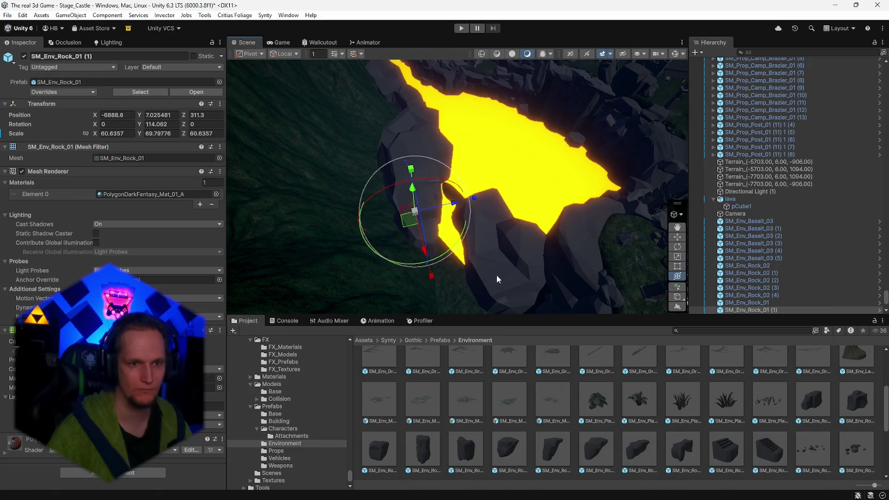
# Duplicate SM_Env_Rock_02, then move and rotate the copy onto the lava edge.
pyautogui.click(497, 278)
pyautogui.moveTo(476, 264)
pyautogui.mouseDown()
pyautogui.moveTo(421, 308)
pyautogui.moveTo(561, 278)
pyautogui.moveTo(667, 269)
pyautogui.moveTo(465, 260)
pyautogui.moveTo(252, 230)
pyautogui.moveTo(27, 227)
pyautogui.moveTo(111, 246)
pyautogui.moveTo(526, 272)
pyautogui.mouseUp()
pyautogui.click(506, 271)
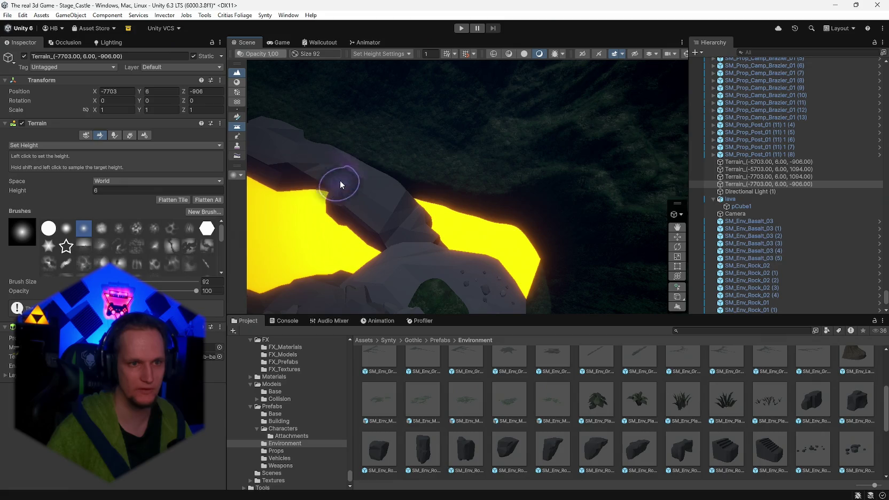
pyautogui.click(372, 198)
pyautogui.hotkey('ctrl', 'd')
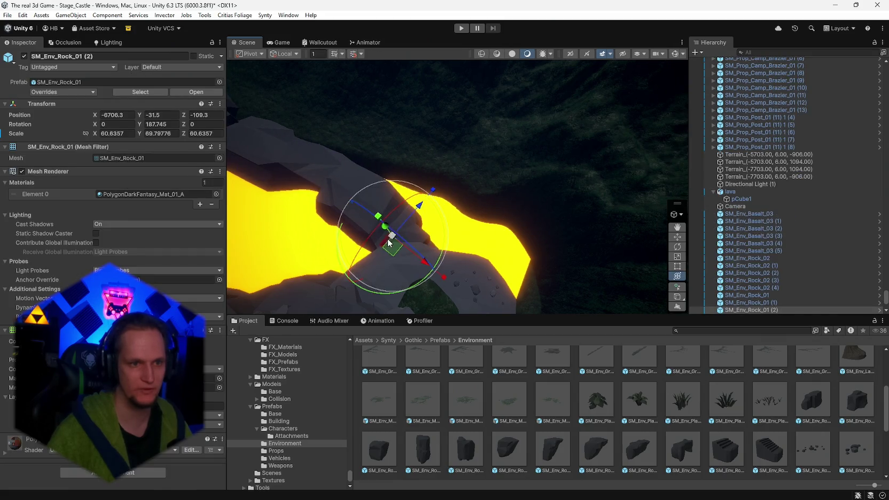
pyautogui.moveTo(384, 230); pyautogui.dragTo(396, 219)
pyautogui.moveTo(399, 259)
pyautogui.mouseDown()
pyautogui.moveTo(461, 256)
pyautogui.moveTo(430, 259)
pyautogui.mouseUp()
pyautogui.moveTo(398, 208)
pyautogui.mouseDown()
pyautogui.moveTo(433, 198)
pyautogui.moveTo(410, 195)
pyautogui.mouseUp()
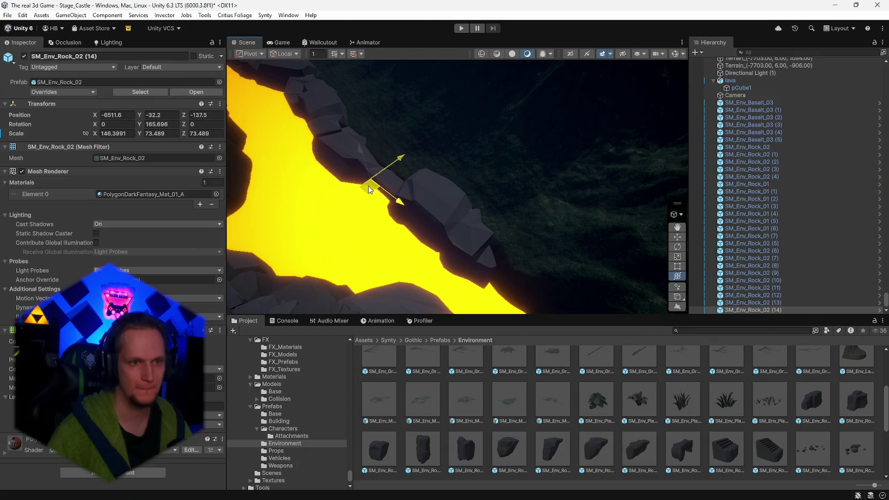
pyautogui.moveTo(354, 125)
pyautogui.mouseDown()
pyautogui.moveTo(427, 233)
pyautogui.moveTo(691, 257)
pyautogui.moveTo(844, 223)
pyautogui.moveTo(44, 180)
pyautogui.moveTo(828, 168)
pyautogui.moveTo(635, 142)
pyautogui.moveTo(683, 223)
pyautogui.moveTo(736, 172)
pyautogui.moveTo(680, 122)
pyautogui.moveTo(543, 221)
pyautogui.moveTo(450, 185)
pyautogui.moveTo(115, 176)
pyautogui.moveTo(36, 198)
pyautogui.moveTo(4, 280)
pyautogui.moveTo(627, 230)
pyautogui.moveTo(427, 214)
pyautogui.mouseUp()
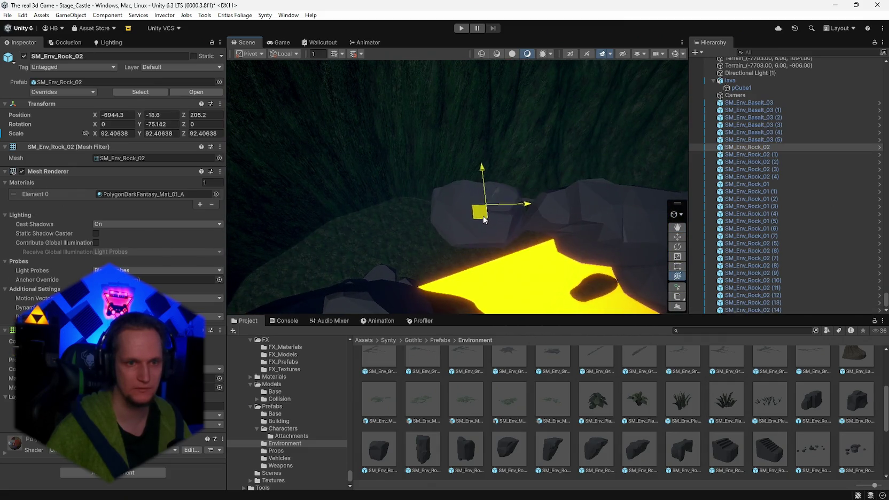
# Add two more rock copies, each turned and slid along the lava bank.
pyautogui.hotkey('ctrl', 'd')
pyautogui.moveTo(495, 200); pyautogui.dragTo(460, 195)
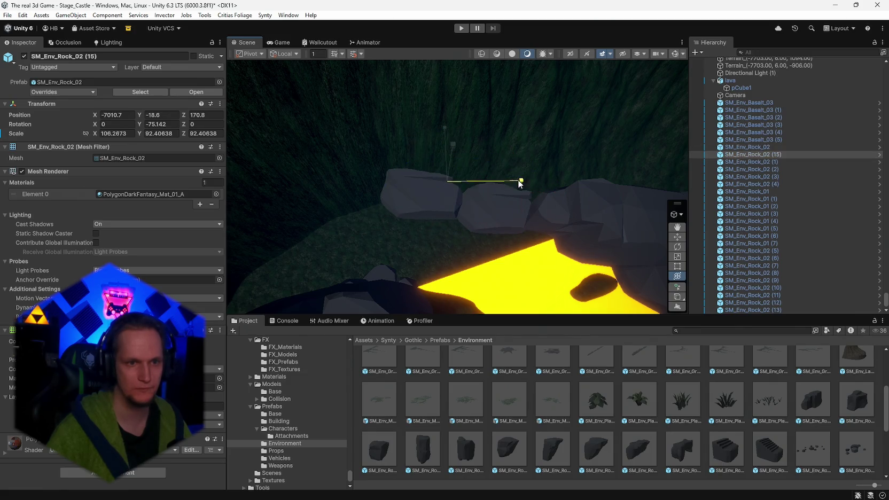
pyautogui.moveTo(429, 229); pyautogui.dragTo(435, 231)
pyautogui.moveTo(439, 189); pyautogui.dragTo(367, 196)
pyautogui.hotkey('ctrl', 'd')
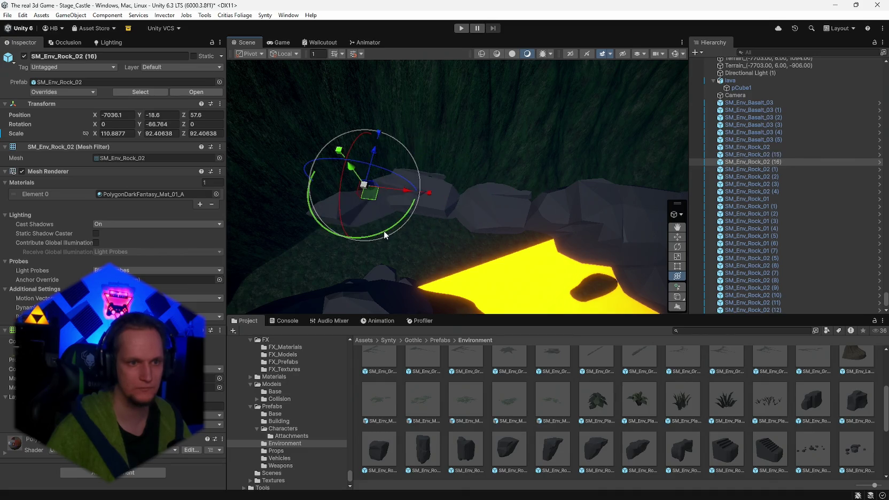
pyautogui.moveTo(430, 218); pyautogui.dragTo(433, 215)
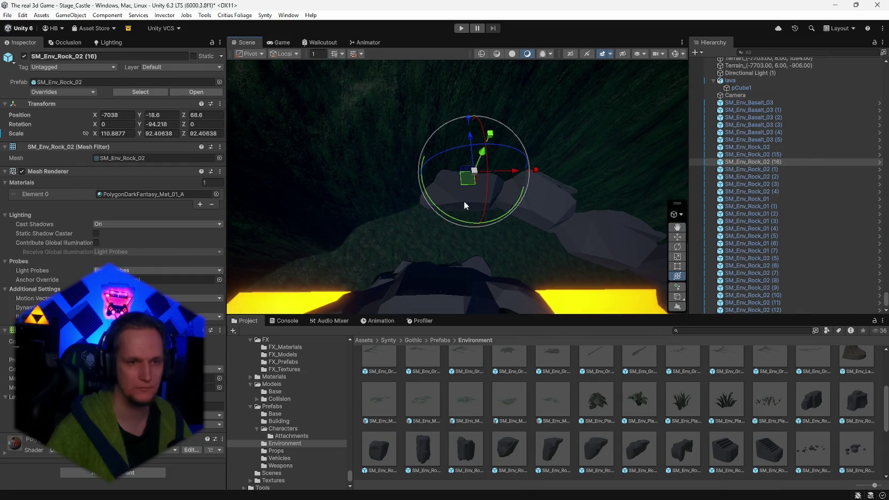
pyautogui.moveTo(448, 219); pyautogui.dragTo(446, 219)
pyautogui.press('w')
pyautogui.moveTo(400, 194); pyautogui.dragTo(415, 187)
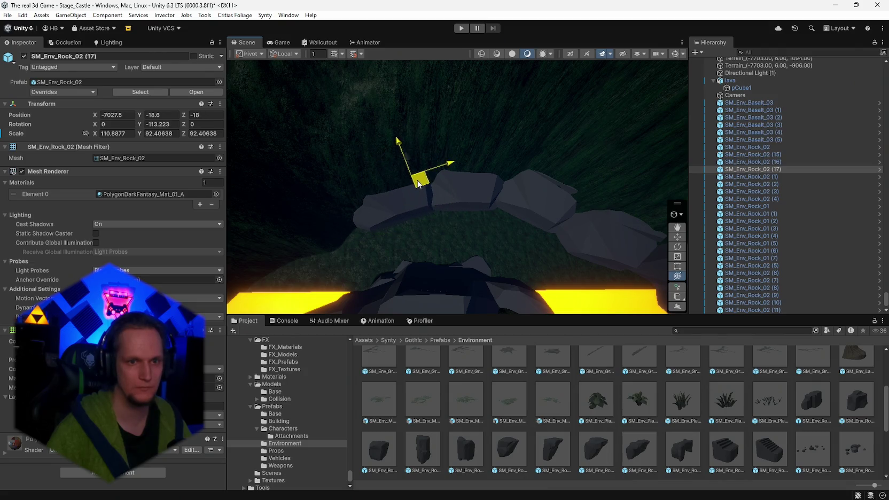
pyautogui.moveTo(427, 218)
pyautogui.mouseDown()
pyautogui.moveTo(220, 257)
pyautogui.moveTo(97, 241)
pyautogui.mouseUp()
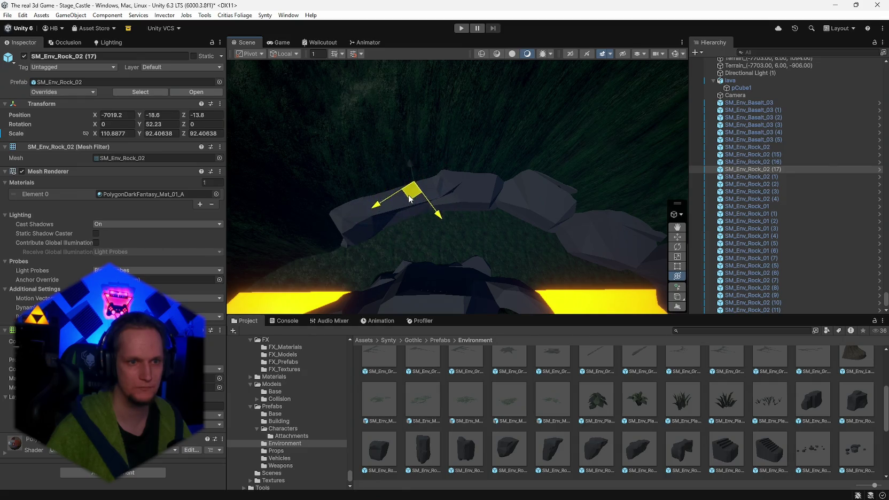
pyautogui.moveTo(404, 200)
pyautogui.mouseDown()
pyautogui.moveTo(511, 210)
pyautogui.moveTo(370, 187)
pyautogui.moveTo(369, 164)
pyautogui.moveTo(411, 182)
pyautogui.moveTo(544, 205)
pyautogui.moveTo(531, 193)
pyautogui.moveTo(413, 203)
pyautogui.mouseUp()
# Duplicate the rock again, turning and sliding the new copy along the lava edge.
pyautogui.hotkey('ctrl', 'd')
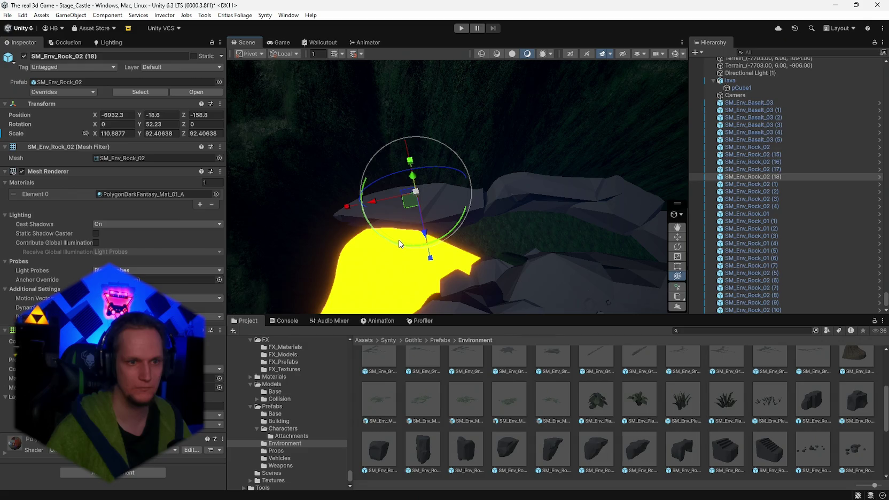
pyautogui.press('w')
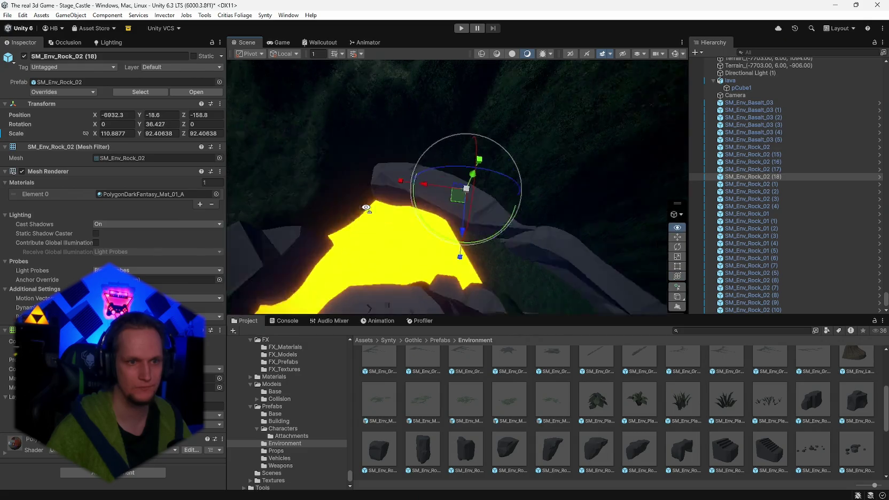
pyautogui.hotkey('ctrl', 'd')
pyautogui.moveTo(417, 246); pyautogui.dragTo(106, 243)
pyautogui.moveTo(399, 203); pyautogui.dragTo(380, 196)
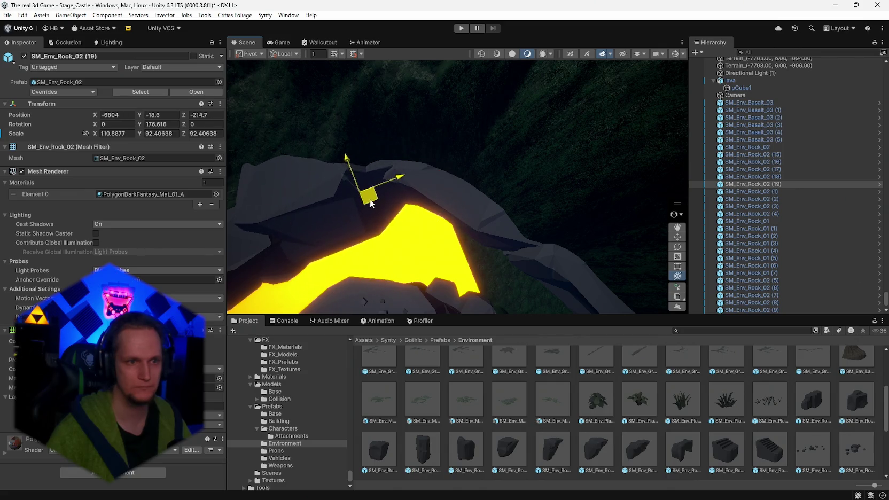
pyautogui.moveTo(444, 216)
pyautogui.mouseDown()
pyautogui.moveTo(225, 184)
pyautogui.moveTo(725, 148)
pyautogui.moveTo(692, 138)
pyautogui.moveTo(621, 155)
pyautogui.moveTo(363, 144)
pyautogui.moveTo(369, 183)
pyautogui.moveTo(355, 209)
pyautogui.moveTo(417, 194)
pyautogui.moveTo(287, 136)
pyautogui.moveTo(318, 135)
pyautogui.moveTo(96, 129)
pyautogui.mouseUp()
# Stretch the lava plane wider to X scale 1728.27.
pyautogui.click(452, 218)
pyautogui.moveTo(476, 194)
pyautogui.mouseDown()
pyautogui.moveTo(482, 205)
pyautogui.moveTo(600, 208)
pyautogui.moveTo(665, 228)
pyautogui.moveTo(661, 248)
pyautogui.moveTo(512, 232)
pyautogui.moveTo(325, 163)
pyautogui.mouseUp()
pyautogui.moveTo(266, 144)
pyautogui.mouseDown()
pyautogui.moveTo(587, 234)
pyautogui.moveTo(615, 252)
pyautogui.moveTo(626, 228)
pyautogui.moveTo(557, 203)
pyautogui.moveTo(275, 160)
pyautogui.mouseUp()
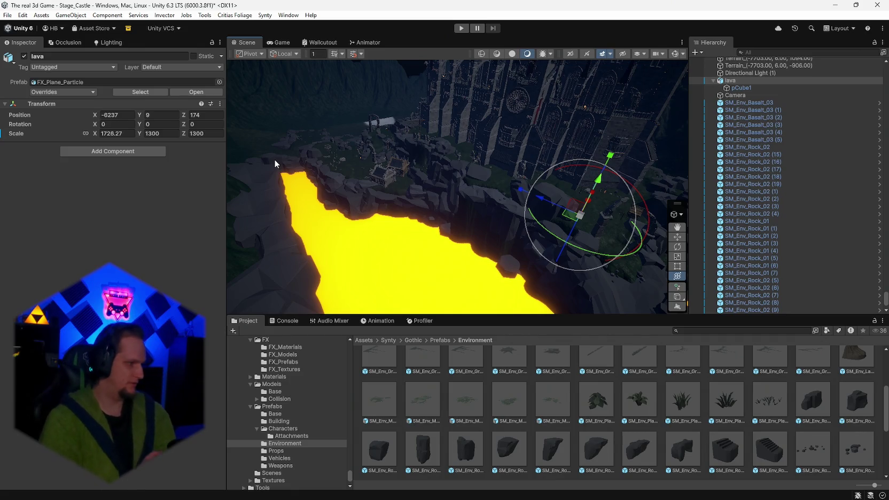
# Select the terrain beside the lava channel for Set Height painting at height 6.
pyautogui.moveTo(275, 159)
pyautogui.mouseDown()
pyautogui.moveTo(699, 262)
pyautogui.moveTo(790, 273)
pyautogui.moveTo(585, 234)
pyautogui.moveTo(722, 202)
pyautogui.moveTo(808, 203)
pyautogui.moveTo(424, 201)
pyautogui.moveTo(283, 220)
pyautogui.moveTo(661, 252)
pyautogui.moveTo(492, 312)
pyautogui.moveTo(512, 309)
pyautogui.moveTo(427, 240)
pyautogui.moveTo(240, 267)
pyautogui.mouseUp()
pyautogui.moveTo(152, 275)
pyautogui.mouseDown()
pyautogui.moveTo(443, 224)
pyautogui.moveTo(594, 106)
pyautogui.moveTo(532, 181)
pyautogui.moveTo(421, 261)
pyautogui.moveTo(468, 248)
pyautogui.moveTo(407, 215)
pyautogui.moveTo(370, 242)
pyautogui.moveTo(445, 273)
pyautogui.mouseUp()
pyautogui.click(594, 106)
pyautogui.moveTo(489, 212)
pyautogui.mouseDown()
pyautogui.moveTo(546, 169)
pyautogui.moveTo(549, 175)
pyautogui.moveTo(272, 228)
pyautogui.moveTo(264, 174)
pyautogui.moveTo(207, 159)
pyautogui.moveTo(222, 202)
pyautogui.moveTo(156, 180)
pyautogui.moveTo(127, 187)
pyautogui.moveTo(875, 191)
pyautogui.moveTo(42, 167)
pyautogui.moveTo(804, 109)
pyautogui.moveTo(789, 189)
pyautogui.moveTo(497, 231)
pyautogui.mouseUp()
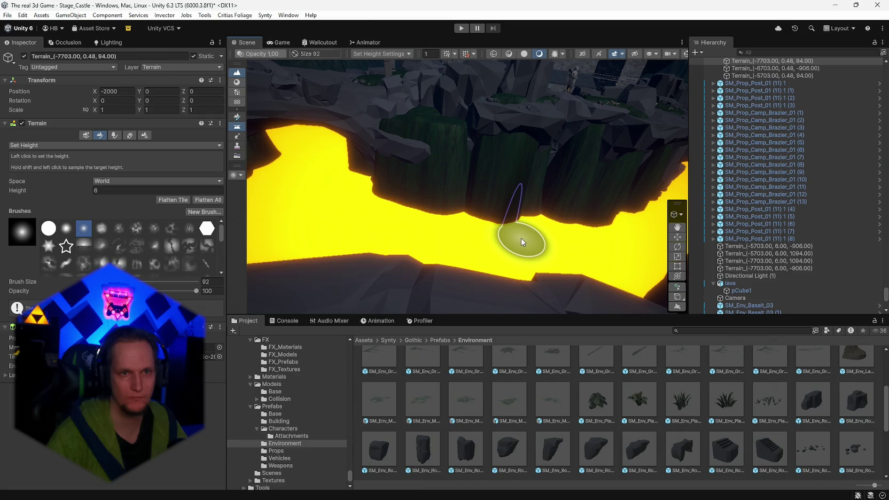
# Paint the terrain bulge at the lava edge down to height 6 with Set Height.
pyautogui.click(518, 236)
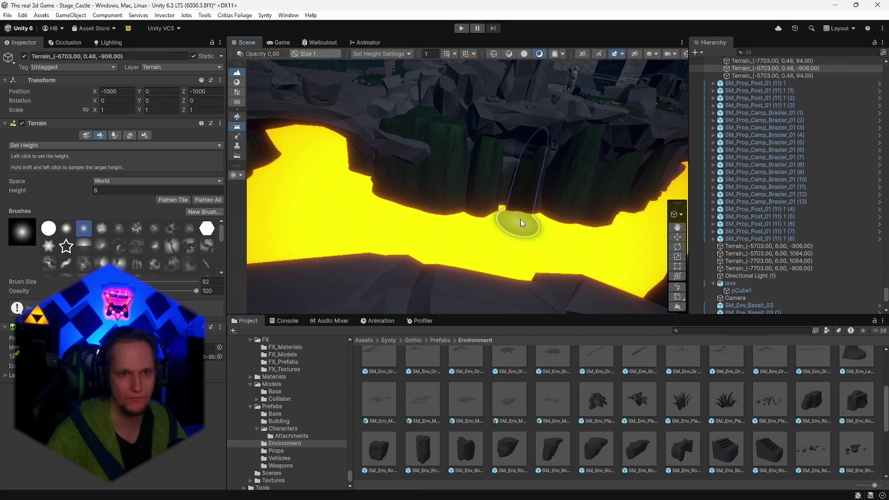
pyautogui.moveTo(523, 204)
pyautogui.mouseDown()
pyautogui.moveTo(569, 184)
pyautogui.moveTo(514, 218)
pyautogui.moveTo(452, 286)
pyautogui.moveTo(498, 284)
pyautogui.moveTo(484, 199)
pyautogui.moveTo(492, 180)
pyautogui.moveTo(531, 145)
pyautogui.moveTo(577, 136)
pyautogui.moveTo(609, 85)
pyautogui.moveTo(595, 106)
pyautogui.moveTo(591, 155)
pyautogui.moveTo(483, 224)
pyautogui.moveTo(345, 181)
pyautogui.moveTo(359, 144)
pyautogui.moveTo(532, 136)
pyautogui.moveTo(545, 248)
pyautogui.moveTo(516, 209)
pyautogui.moveTo(427, 252)
pyautogui.moveTo(675, 62)
pyautogui.moveTo(645, 94)
pyautogui.moveTo(552, 258)
pyautogui.mouseUp()
pyautogui.click(598, 181)
pyautogui.click(476, 248)
pyautogui.moveTo(437, 233); pyautogui.dragTo(438, 196)
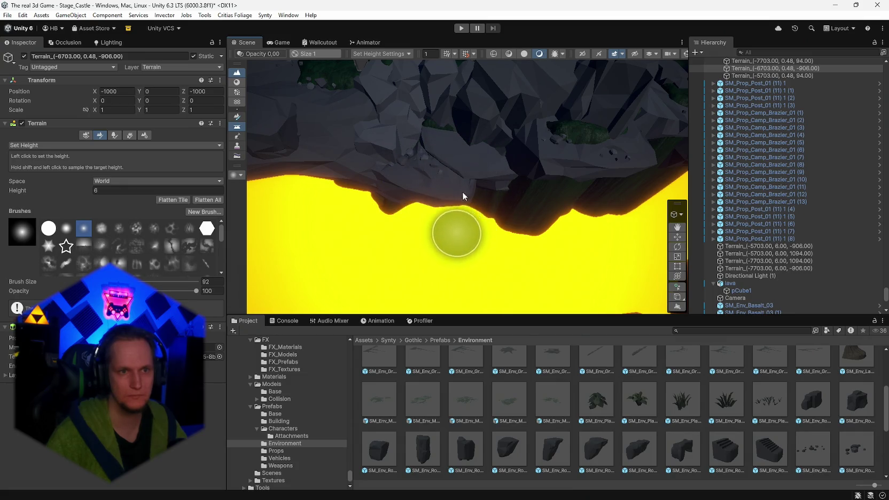
pyautogui.moveTo(419, 165)
pyautogui.mouseDown()
pyautogui.moveTo(471, 108)
pyautogui.moveTo(562, 127)
pyautogui.moveTo(655, 204)
pyautogui.moveTo(454, 111)
pyautogui.moveTo(436, 84)
pyautogui.moveTo(508, 59)
pyautogui.moveTo(516, 87)
pyautogui.moveTo(558, 122)
pyautogui.moveTo(539, 103)
pyautogui.moveTo(551, 116)
pyautogui.moveTo(629, 131)
pyautogui.moveTo(631, 32)
pyautogui.moveTo(861, 111)
pyautogui.moveTo(873, 136)
pyautogui.mouseUp()
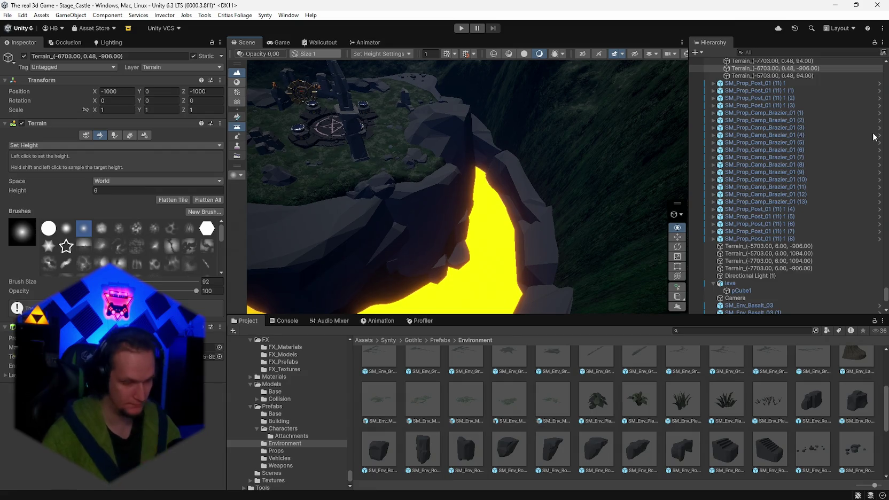
pyautogui.moveTo(874, 137)
pyautogui.mouseDown()
pyautogui.moveTo(840, 114)
pyautogui.moveTo(741, 84)
pyautogui.moveTo(25, 128)
pyautogui.moveTo(67, 158)
pyautogui.moveTo(873, 226)
pyautogui.moveTo(399, 229)
pyautogui.mouseUp()
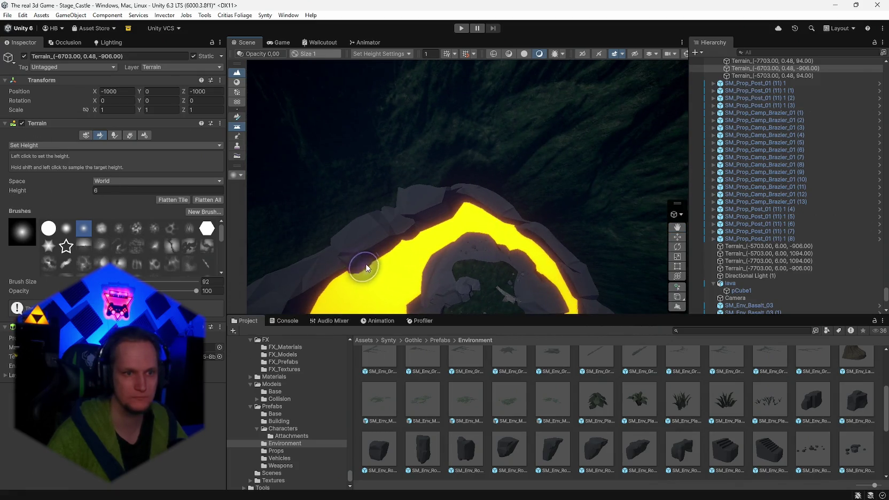
pyautogui.moveTo(552, 191)
pyautogui.mouseDown()
pyautogui.moveTo(581, 197)
pyautogui.moveTo(634, 185)
pyautogui.moveTo(627, 209)
pyautogui.moveTo(595, 200)
pyautogui.moveTo(505, 251)
pyautogui.mouseUp()
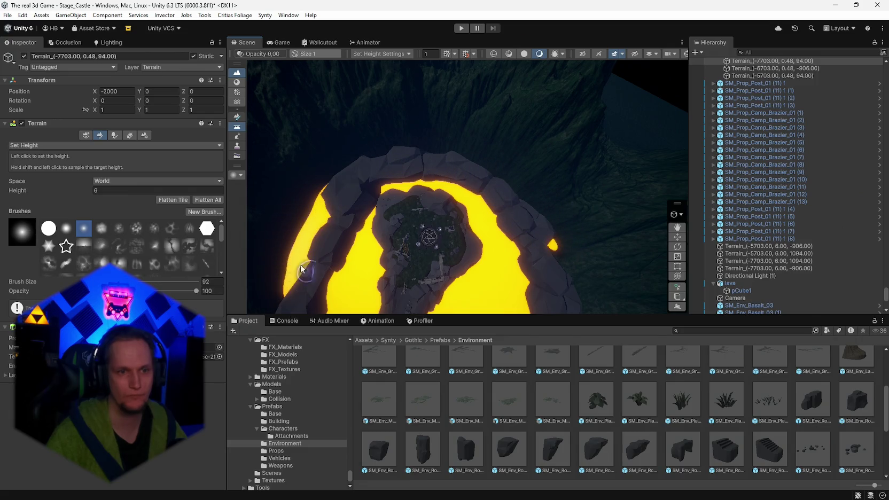
pyautogui.press('y')
pyautogui.click(509, 236)
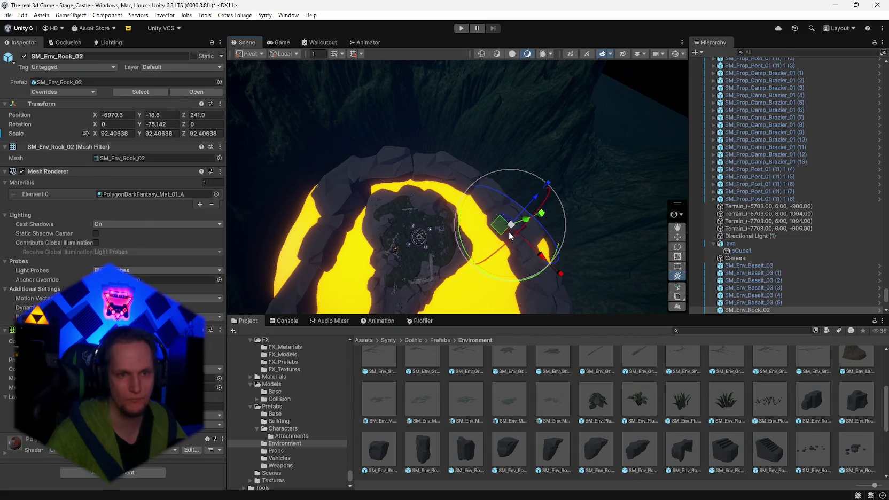
# Turn SM_Env_Rock_01 (1) to fit the bank and sink it lower into the lava.
pyautogui.click(522, 260)
pyautogui.moveTo(541, 285)
pyautogui.mouseDown()
pyautogui.moveTo(757, 284)
pyautogui.moveTo(839, 275)
pyautogui.moveTo(842, 265)
pyautogui.moveTo(792, 233)
pyautogui.moveTo(559, 227)
pyautogui.mouseUp()
pyautogui.moveTo(465, 227); pyautogui.dragTo(426, 233)
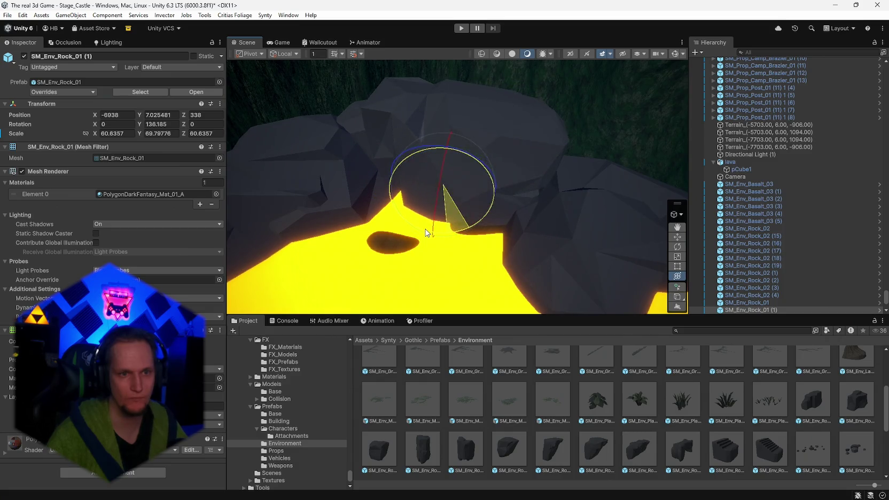
pyautogui.moveTo(448, 160)
pyautogui.mouseDown()
pyautogui.moveTo(447, 178)
pyautogui.moveTo(258, 143)
pyautogui.moveTo(274, 198)
pyautogui.moveTo(495, 208)
pyautogui.mouseUp()
# Slide the other bank rocks along the lava edge, turning the last to follow the curve.
pyautogui.click(491, 201)
pyautogui.press('w')
pyautogui.click(422, 182)
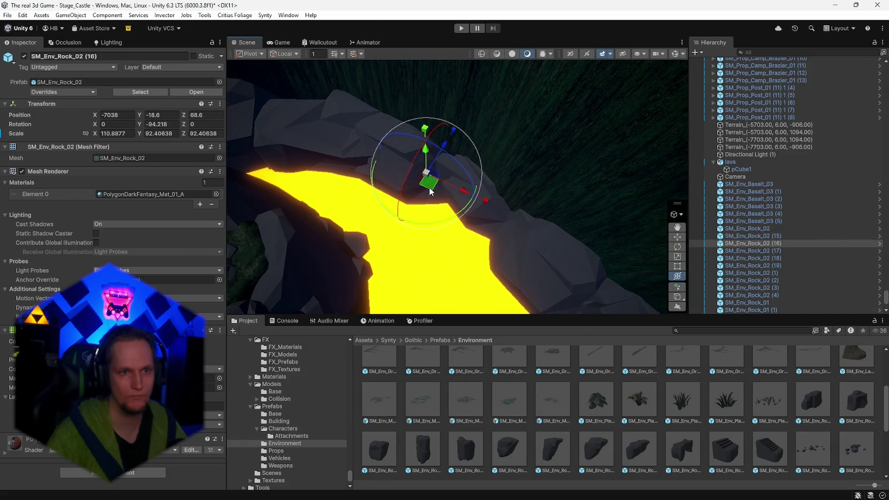
pyautogui.moveTo(429, 186); pyautogui.dragTo(437, 175)
pyautogui.click(343, 159)
pyautogui.moveTo(368, 162)
pyautogui.mouseDown()
pyautogui.moveTo(374, 139)
pyautogui.moveTo(455, 192)
pyautogui.moveTo(438, 188)
pyautogui.mouseUp()
pyautogui.click(464, 217)
pyautogui.click(381, 197)
pyautogui.moveTo(372, 198)
pyautogui.mouseDown()
pyautogui.moveTo(350, 171)
pyautogui.moveTo(364, 159)
pyautogui.mouseUp()
pyautogui.moveTo(385, 191); pyautogui.dragTo(372, 187)
# Inspect the rocks jutting into and lying in the lava from closer and wider views.
pyautogui.moveTo(331, 150); pyautogui.dragTo(383, 194)
pyautogui.press('y')
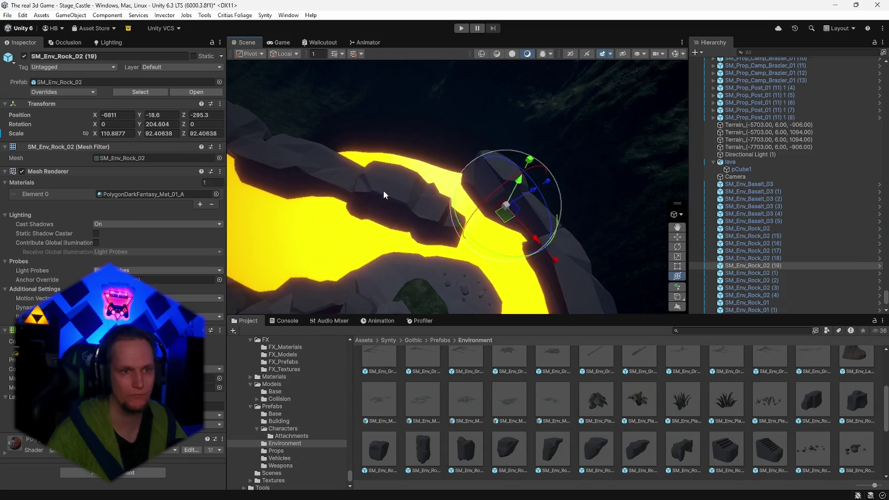
pyautogui.click(421, 234)
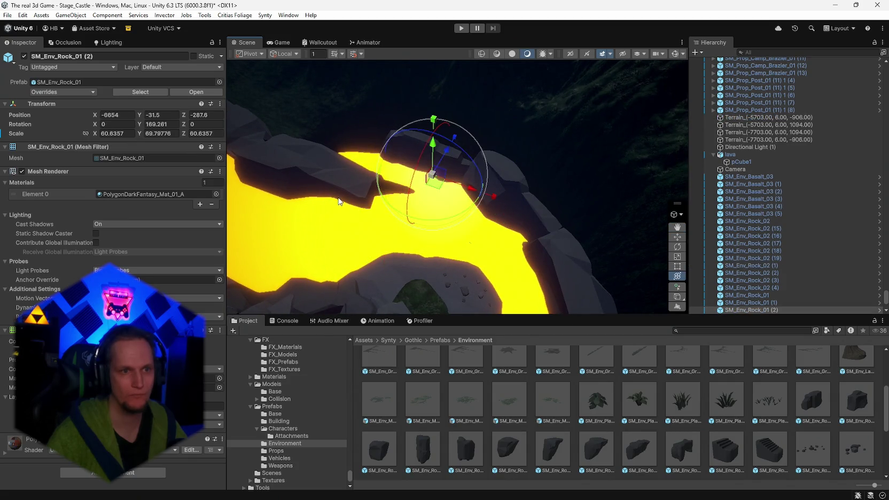
pyautogui.click(322, 202)
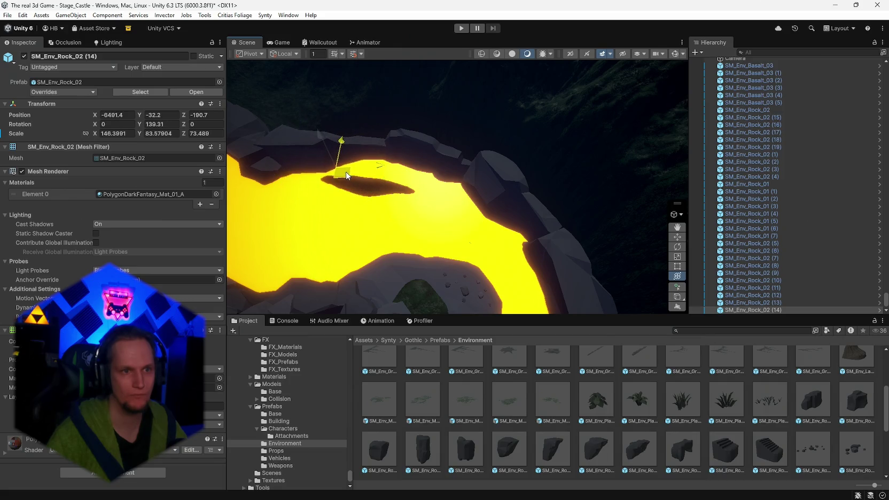
pyautogui.moveTo(348, 174)
pyautogui.mouseDown()
pyautogui.moveTo(708, 142)
pyautogui.moveTo(710, 188)
pyautogui.moveTo(224, 79)
pyautogui.moveTo(536, 214)
pyautogui.mouseUp()
pyautogui.moveTo(587, 136)
pyautogui.mouseDown()
pyautogui.moveTo(180, 111)
pyautogui.moveTo(80, 118)
pyautogui.moveTo(867, 125)
pyautogui.moveTo(776, 138)
pyautogui.mouseUp()
pyautogui.moveTo(497, 91)
pyautogui.mouseDown()
pyautogui.moveTo(595, 163)
pyautogui.moveTo(301, 136)
pyautogui.moveTo(253, 110)
pyautogui.moveTo(287, 109)
pyautogui.moveTo(261, 138)
pyautogui.moveTo(439, 261)
pyautogui.mouseUp()
pyautogui.click(434, 266)
# Select cliff piece SM_Env_Rock_Cliff_02 (40) from the rock cliff group at the lava bend.
pyautogui.click(577, 113)
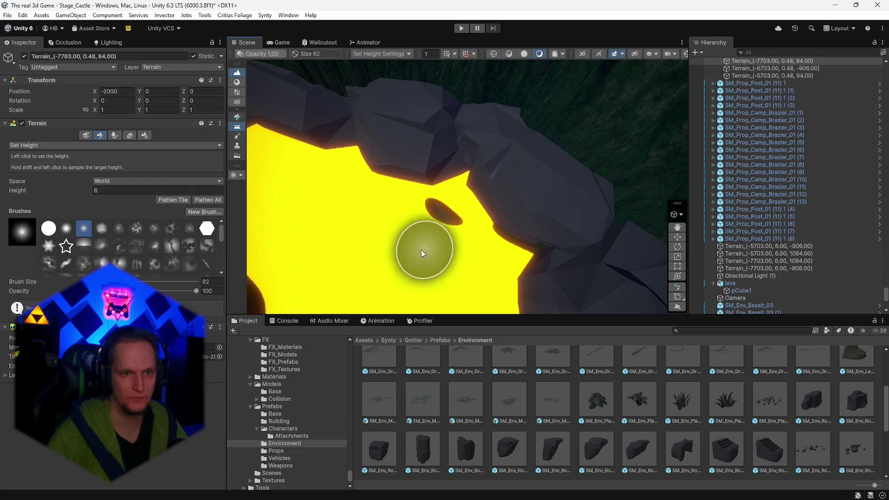
pyautogui.moveTo(428, 242)
pyautogui.mouseDown()
pyautogui.moveTo(344, 206)
pyautogui.moveTo(143, 169)
pyautogui.moveTo(70, 236)
pyautogui.mouseUp()
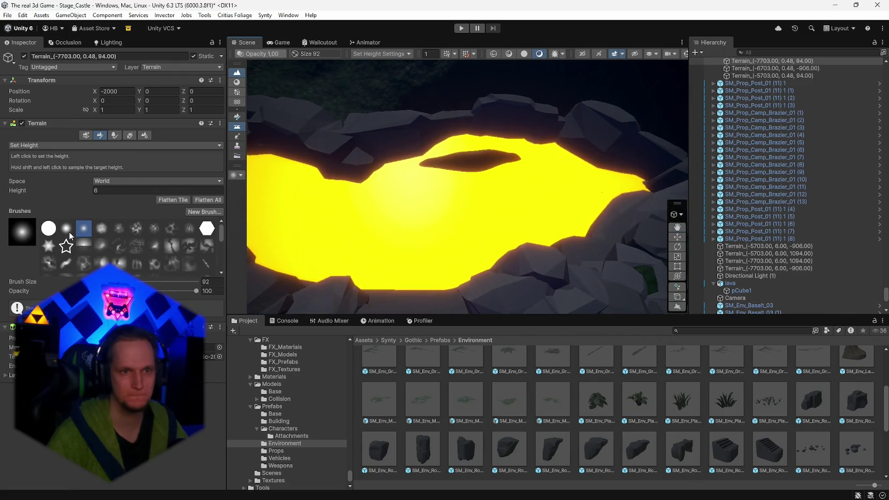
pyautogui.moveTo(438, 165)
pyautogui.mouseDown()
pyautogui.moveTo(186, 168)
pyautogui.moveTo(476, 123)
pyautogui.moveTo(463, 162)
pyautogui.moveTo(809, 188)
pyautogui.moveTo(689, 175)
pyautogui.moveTo(310, 195)
pyautogui.moveTo(472, 242)
pyautogui.mouseUp()
pyautogui.click(473, 242)
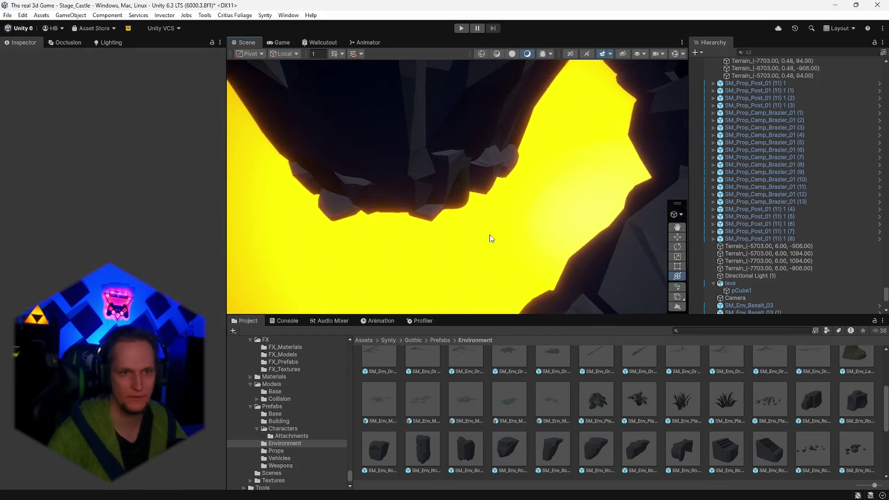
pyautogui.click(461, 194)
pyautogui.moveTo(477, 223)
pyautogui.mouseDown()
pyautogui.moveTo(419, 123)
pyautogui.moveTo(446, 120)
pyautogui.moveTo(382, 149)
pyautogui.moveTo(361, 147)
pyautogui.moveTo(364, 113)
pyautogui.moveTo(308, 86)
pyautogui.mouseUp()
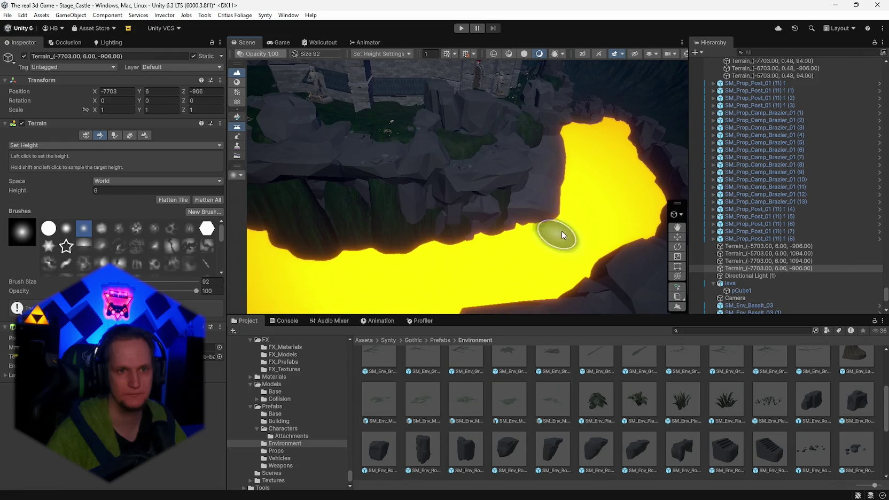
pyautogui.click(545, 203)
pyautogui.click(532, 232)
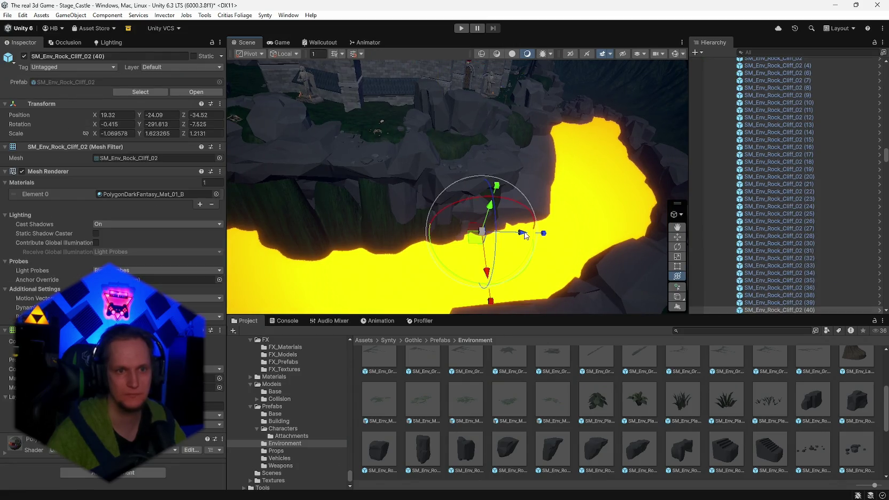
# Move SM_Env_Rock_Cliff_02 (42) along the bank, narrow it slightly and stretch it to Y scale 1.872125.
pyautogui.moveTo(396, 279); pyautogui.dragTo(379, 292)
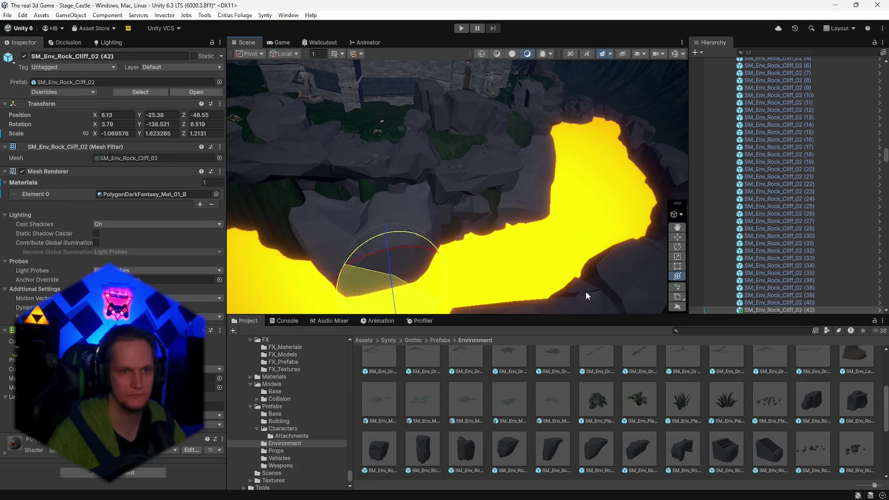
pyautogui.press('f')
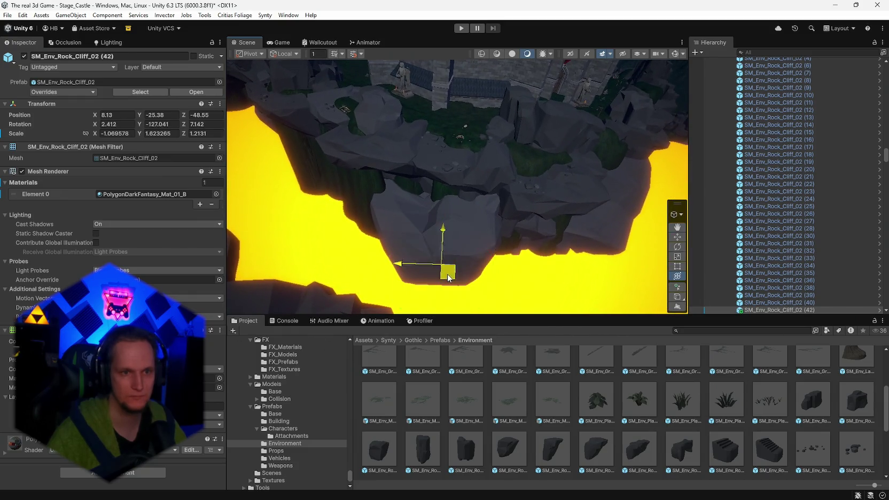
pyautogui.moveTo(434, 256); pyautogui.dragTo(435, 255)
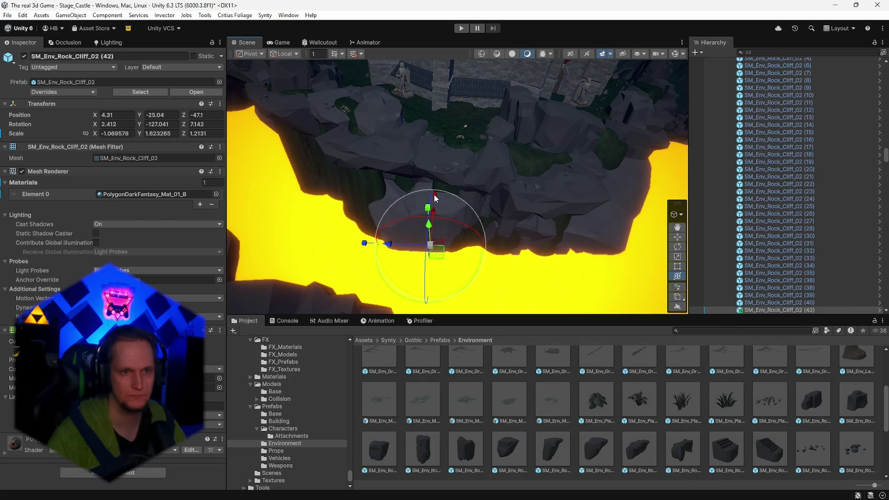
pyautogui.moveTo(435, 191); pyautogui.dragTo(435, 183)
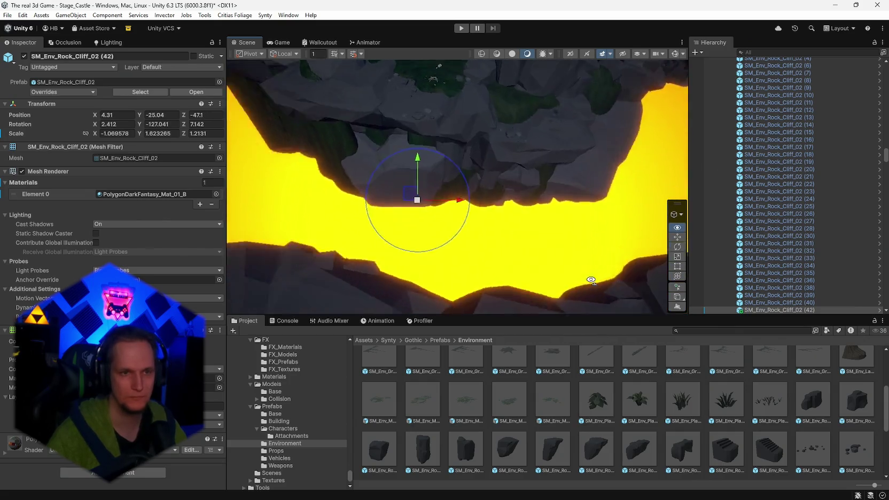
pyautogui.moveTo(490, 203)
pyautogui.mouseDown()
pyautogui.moveTo(491, 196)
pyautogui.moveTo(489, 204)
pyautogui.mouseUp()
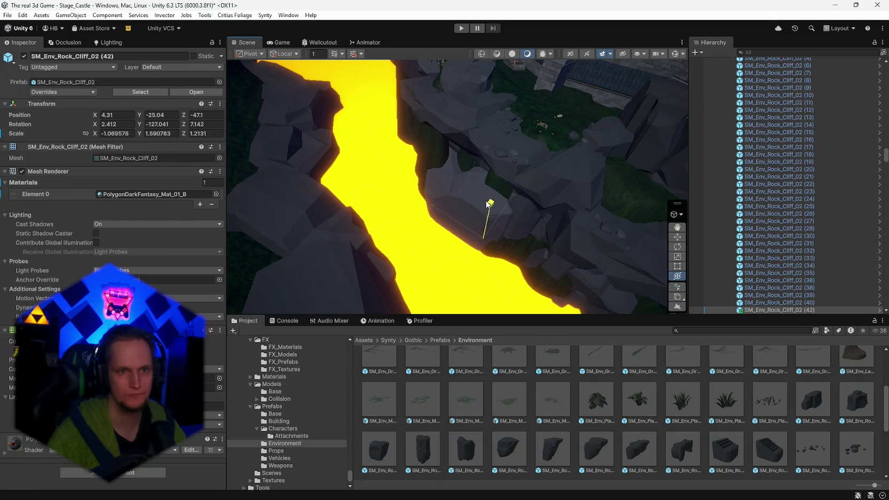
pyautogui.click(622, 267)
pyautogui.scroll(3, 761, 346)
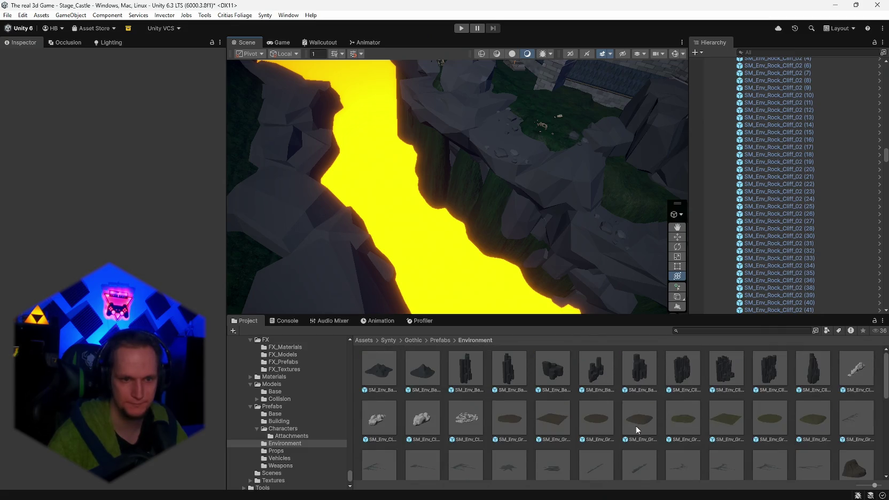
# Place an SM_Env_Cliff_Basalt_02 cliff on the lava bank, turned to follow it and slightly taller.
pyautogui.moveTo(495, 279)
pyautogui.mouseDown()
pyautogui.moveTo(486, 270)
pyautogui.moveTo(740, 270)
pyautogui.mouseUp()
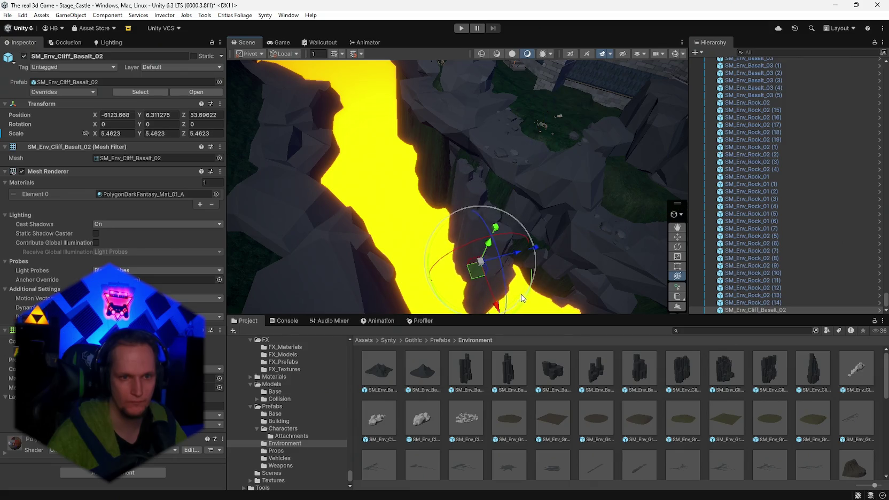
pyautogui.moveTo(526, 306); pyautogui.dragTo(315, 314)
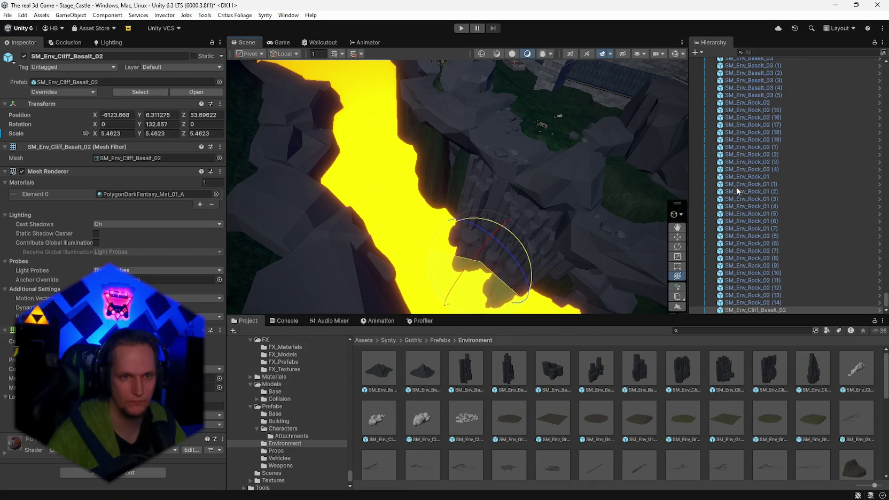
pyautogui.press('f')
pyautogui.moveTo(448, 266)
pyautogui.mouseDown()
pyautogui.moveTo(506, 233)
pyautogui.moveTo(559, 250)
pyautogui.moveTo(524, 243)
pyautogui.mouseUp()
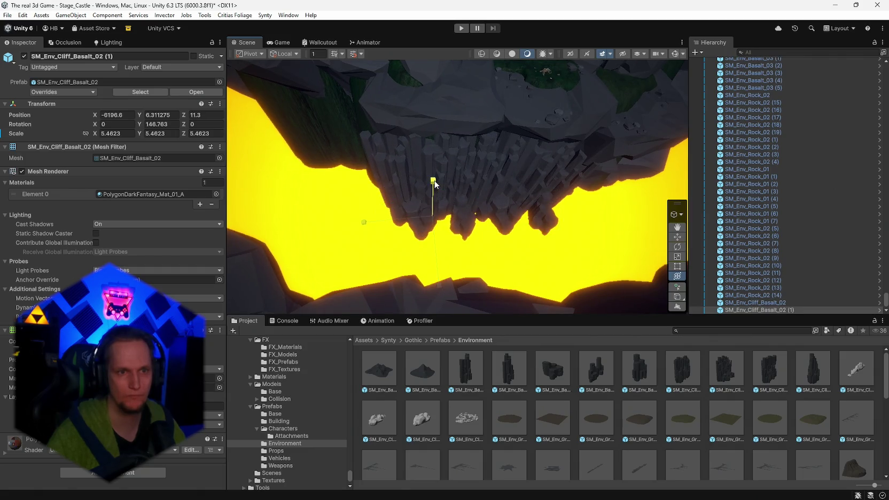
pyautogui.moveTo(434, 182); pyautogui.dragTo(435, 177)
pyautogui.moveTo(434, 178)
pyautogui.mouseDown()
pyautogui.moveTo(434, 251)
pyautogui.moveTo(449, 246)
pyautogui.moveTo(479, 194)
pyautogui.moveTo(525, 210)
pyautogui.mouseUp()
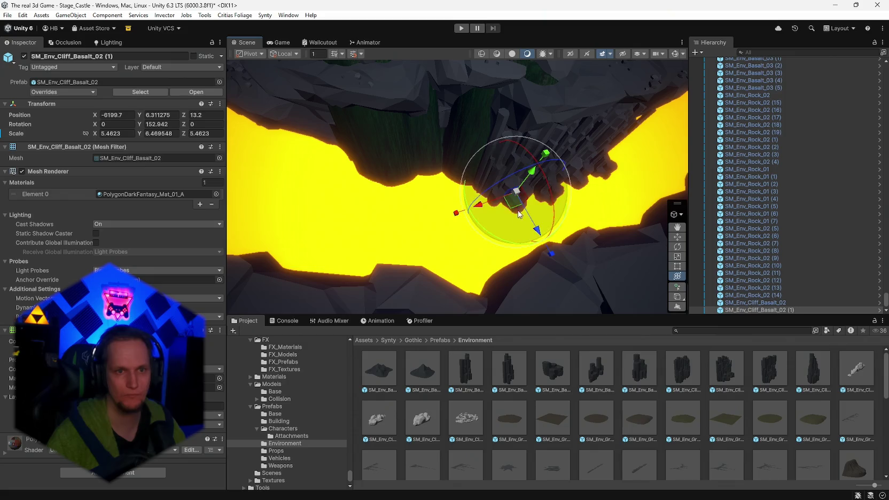
pyautogui.moveTo(337, 240); pyautogui.dragTo(441, 218)
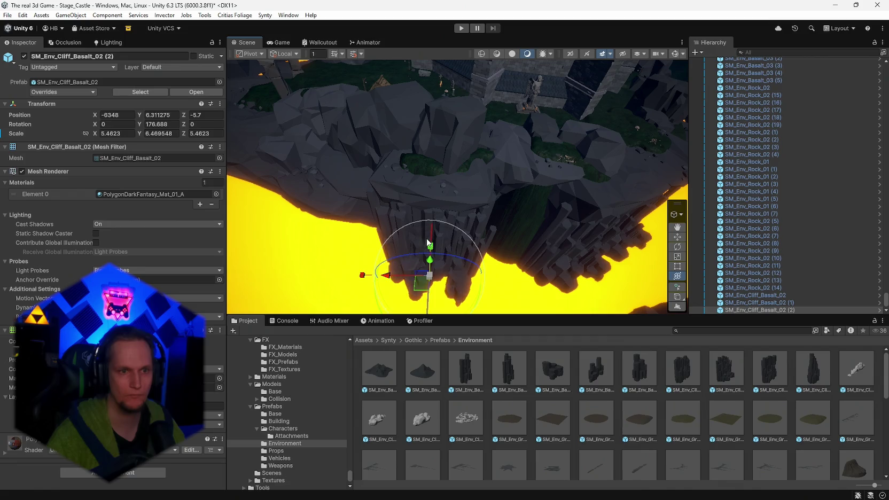
pyautogui.scroll(5, 431, 262)
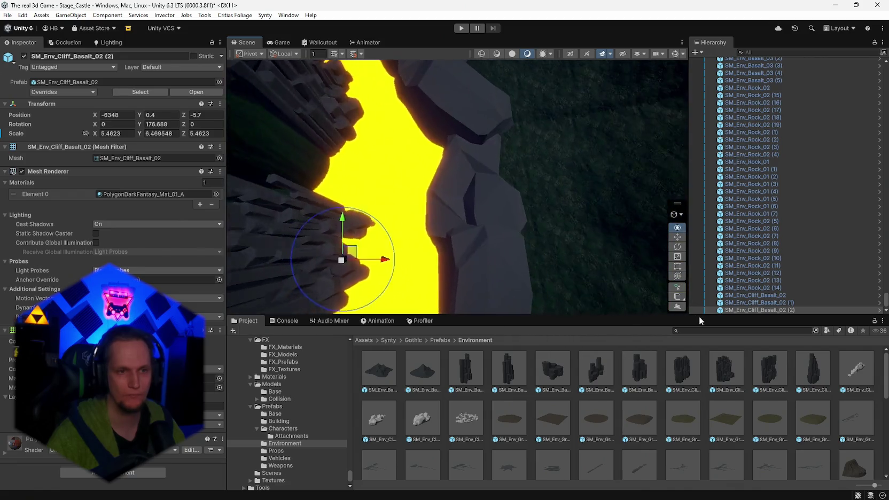
pyautogui.scroll(-3, 374, 254)
pyautogui.scroll(2, 422, 240)
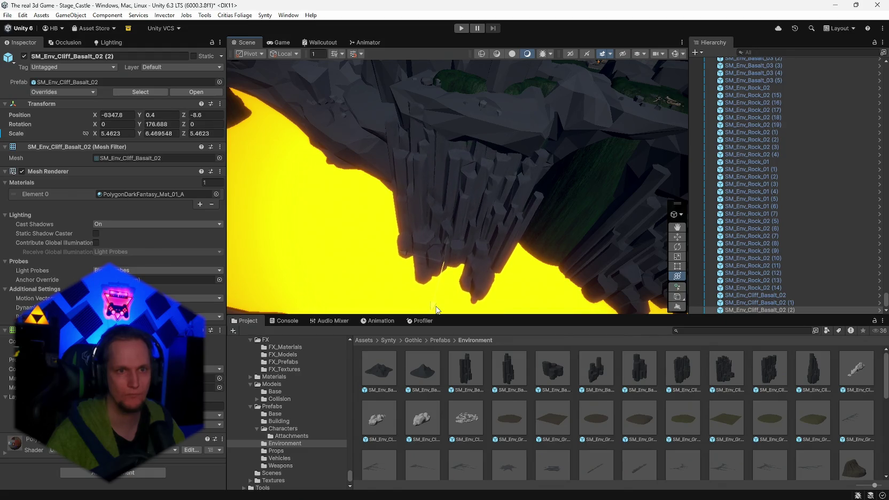
# Reposition the copied basalt cliff along the bank with its rotation straightened upright.
pyautogui.moveTo(437, 310)
pyautogui.mouseDown()
pyautogui.moveTo(409, 250)
pyautogui.moveTo(313, 244)
pyautogui.moveTo(383, 211)
pyautogui.moveTo(447, 268)
pyautogui.moveTo(484, 283)
pyautogui.moveTo(471, 267)
pyautogui.mouseUp()
pyautogui.moveTo(235, 184)
pyautogui.mouseDown()
pyautogui.moveTo(258, 170)
pyautogui.moveTo(323, 192)
pyautogui.moveTo(346, 223)
pyautogui.moveTo(664, 201)
pyautogui.moveTo(466, 250)
pyautogui.moveTo(323, 242)
pyautogui.moveTo(348, 182)
pyautogui.mouseUp()
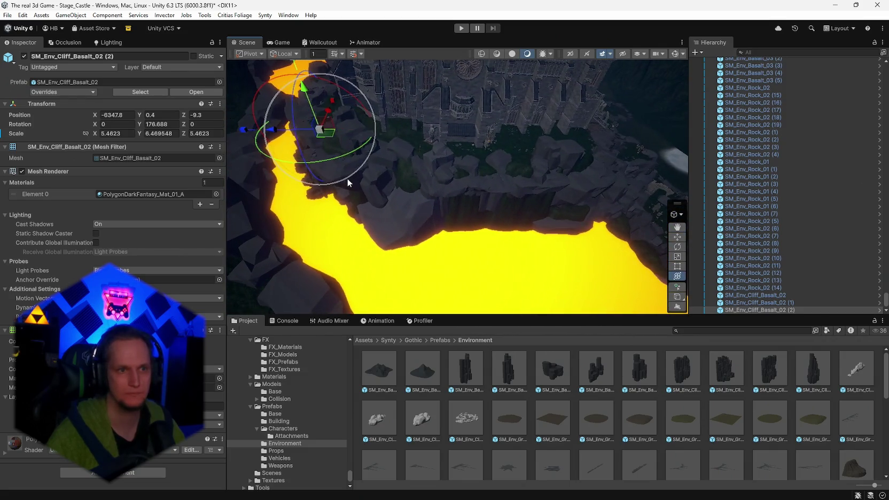
pyautogui.moveTo(486, 260); pyautogui.dragTo(483, 262)
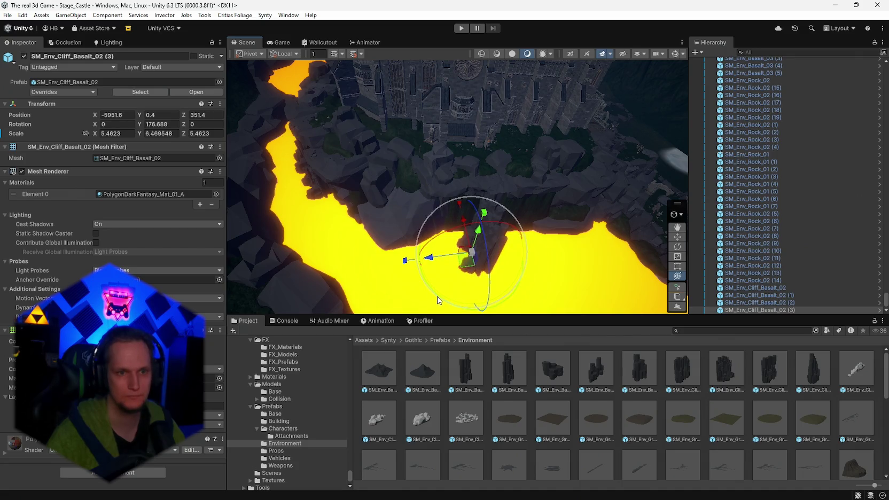
pyautogui.moveTo(526, 311)
pyautogui.mouseDown()
pyautogui.moveTo(454, 298)
pyautogui.moveTo(485, 303)
pyautogui.mouseUp()
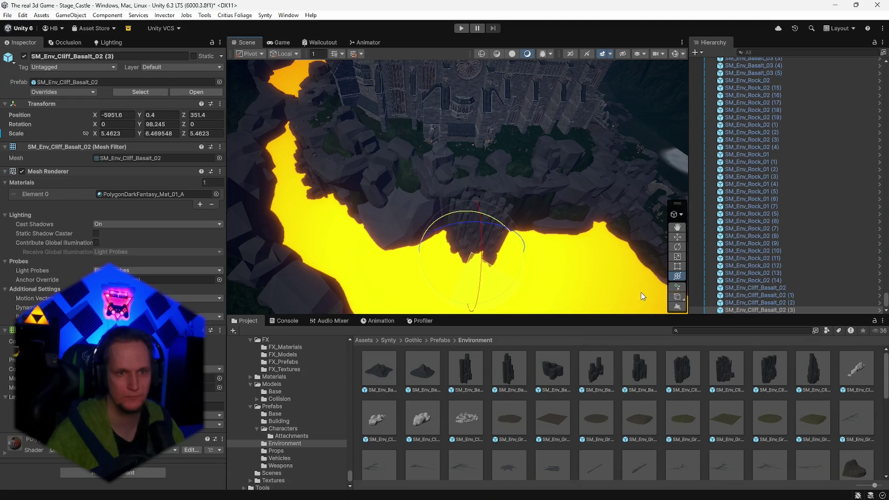
pyautogui.moveTo(454, 254)
pyautogui.mouseDown()
pyautogui.moveTo(547, 234)
pyautogui.moveTo(446, 267)
pyautogui.mouseUp()
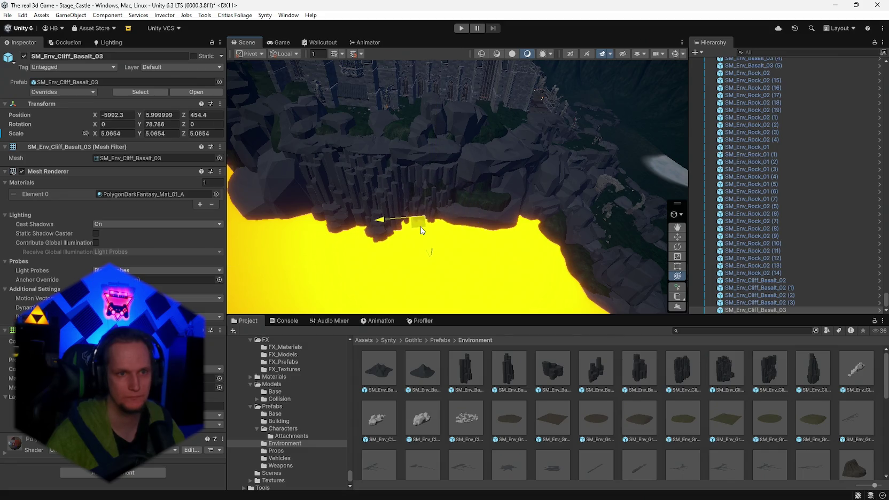
# Undo the depth stretch, raise the basalt cliff to Y scale 5.645388 and nudge it into place.
pyautogui.hotkey('ctrl', 'z')
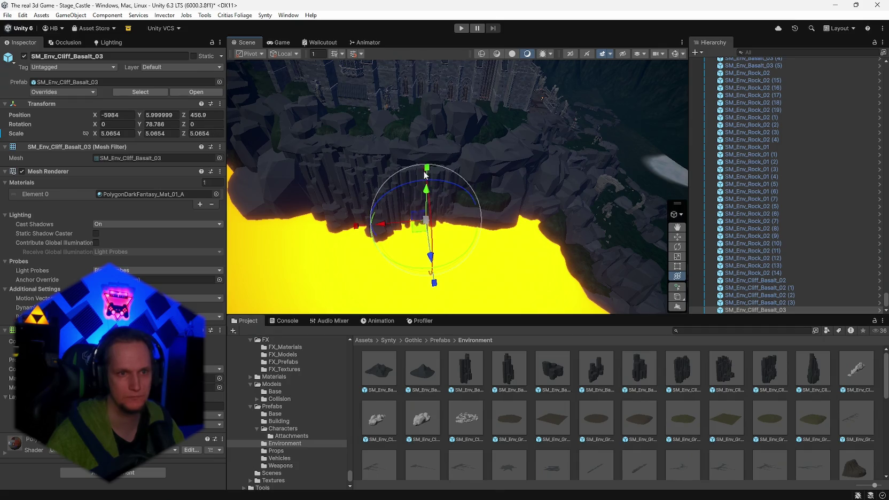
pyautogui.moveTo(426, 166)
pyautogui.mouseDown()
pyautogui.moveTo(472, 165)
pyautogui.moveTo(395, 182)
pyautogui.moveTo(461, 175)
pyautogui.moveTo(456, 185)
pyautogui.moveTo(417, 192)
pyautogui.moveTo(426, 195)
pyautogui.mouseUp()
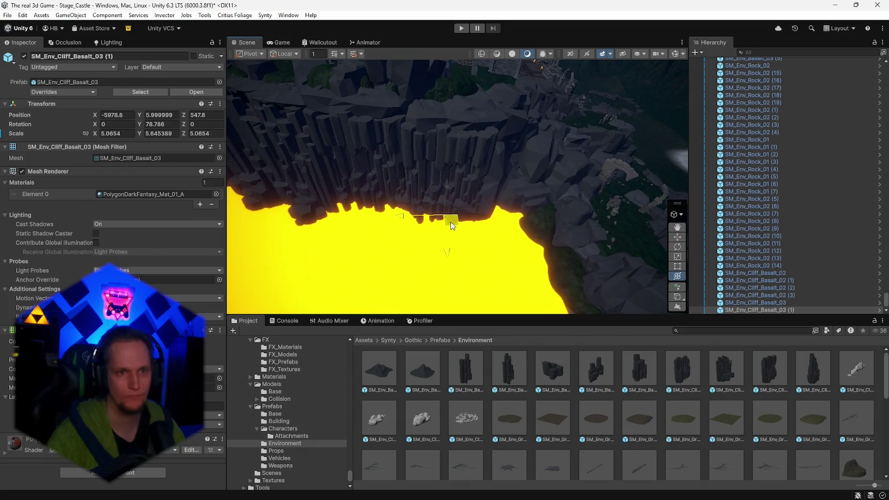
pyautogui.moveTo(449, 222)
pyautogui.mouseDown()
pyautogui.moveTo(417, 188)
pyautogui.moveTo(284, 216)
pyautogui.moveTo(296, 205)
pyautogui.moveTo(379, 210)
pyautogui.moveTo(547, 242)
pyautogui.moveTo(478, 252)
pyautogui.moveTo(409, 232)
pyautogui.moveTo(338, 228)
pyautogui.moveTo(394, 238)
pyautogui.moveTo(354, 195)
pyautogui.moveTo(531, 292)
pyautogui.moveTo(528, 231)
pyautogui.mouseUp()
# Select the second Basalt_03 cliff, then rock cliff piece SM_Env_Rock_Cliff_02 (41) on the bank.
pyautogui.click(528, 230)
pyautogui.moveTo(595, 238)
pyautogui.mouseDown()
pyautogui.moveTo(463, 224)
pyautogui.moveTo(433, 248)
pyautogui.moveTo(377, 224)
pyautogui.moveTo(394, 180)
pyautogui.moveTo(482, 167)
pyautogui.moveTo(556, 173)
pyautogui.moveTo(613, 197)
pyautogui.moveTo(575, 189)
pyautogui.moveTo(484, 198)
pyautogui.moveTo(494, 225)
pyautogui.moveTo(278, 237)
pyautogui.mouseUp()
pyautogui.click(461, 203)
pyautogui.press('f')
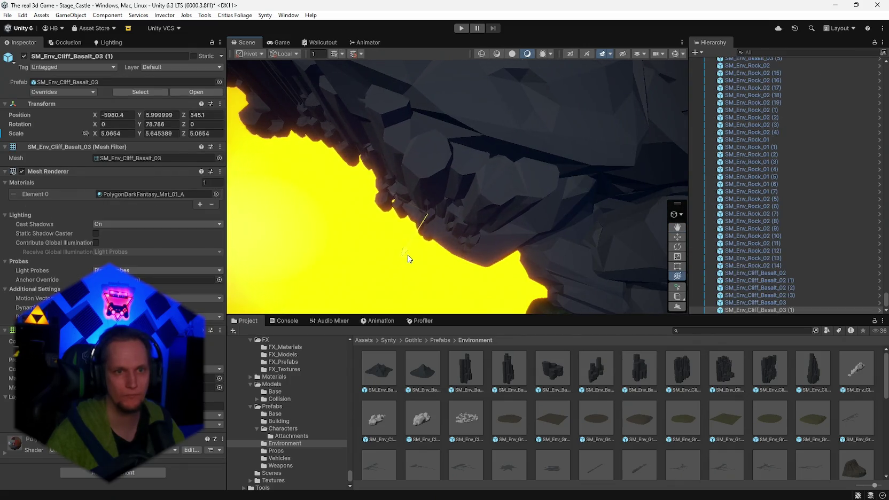
pyautogui.moveTo(414, 253)
pyautogui.mouseDown()
pyautogui.moveTo(317, 228)
pyautogui.moveTo(490, 196)
pyautogui.moveTo(470, 193)
pyautogui.moveTo(469, 181)
pyautogui.moveTo(514, 196)
pyautogui.moveTo(502, 216)
pyautogui.mouseUp()
pyautogui.click(503, 216)
pyautogui.click(502, 215)
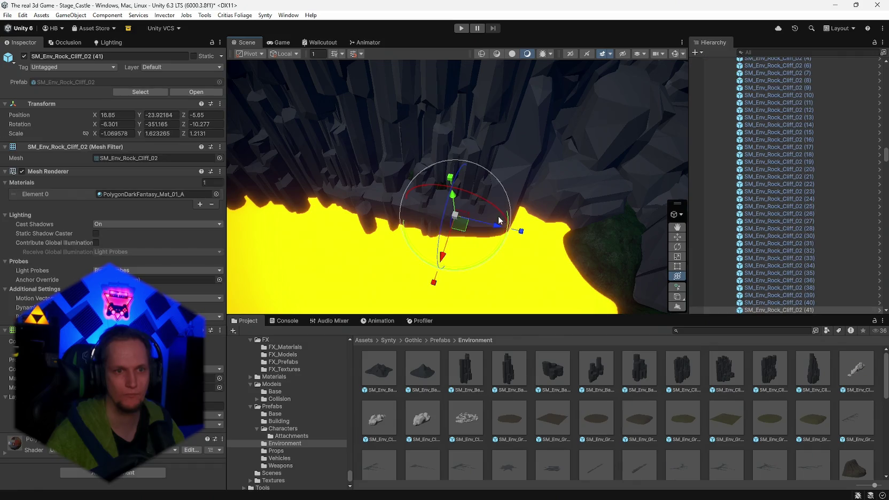
pyautogui.click(463, 223)
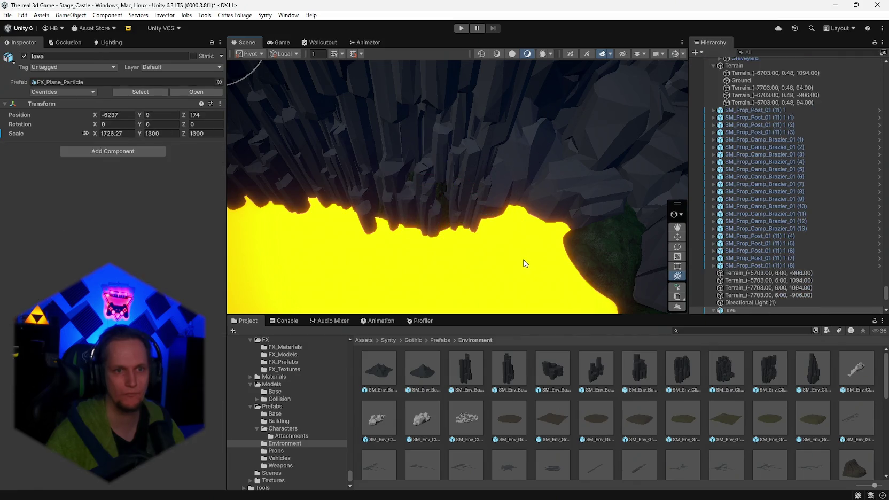
# Drop an SM_Env_Basalt_02 basalt column into the scene beside the cliffs over the lava.
pyautogui.click(593, 261)
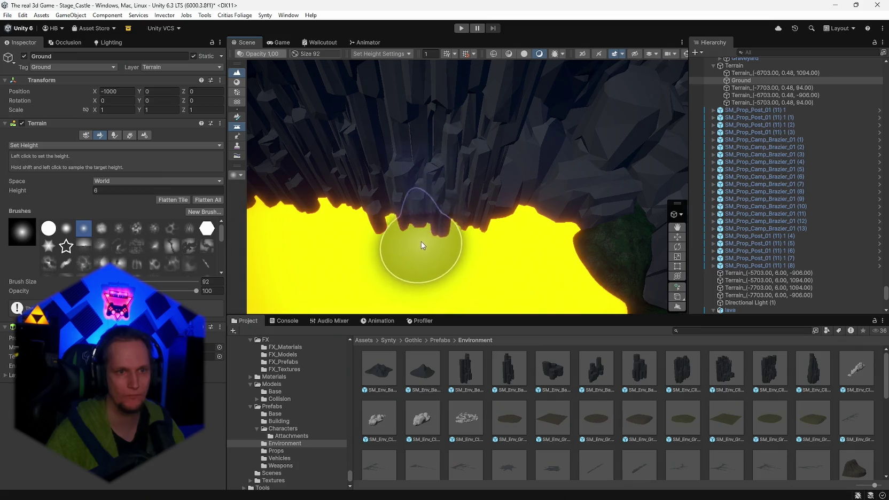
pyautogui.moveTo(336, 235)
pyautogui.mouseDown()
pyautogui.moveTo(268, 193)
pyautogui.moveTo(302, 174)
pyautogui.moveTo(349, 178)
pyautogui.moveTo(446, 218)
pyautogui.moveTo(536, 234)
pyautogui.moveTo(557, 228)
pyautogui.moveTo(525, 253)
pyautogui.mouseUp()
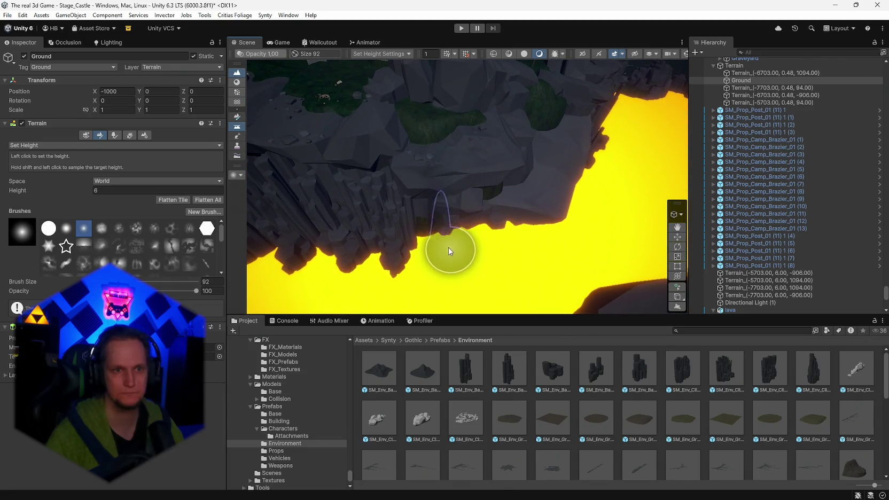
pyautogui.click(414, 257)
pyautogui.moveTo(417, 247)
pyautogui.mouseDown()
pyautogui.moveTo(397, 218)
pyautogui.moveTo(549, 250)
pyautogui.moveTo(578, 236)
pyautogui.moveTo(369, 222)
pyautogui.moveTo(331, 250)
pyautogui.moveTo(414, 230)
pyautogui.moveTo(406, 211)
pyautogui.mouseUp()
pyautogui.moveTo(465, 212)
pyautogui.mouseDown()
pyautogui.moveTo(470, 204)
pyautogui.moveTo(479, 229)
pyautogui.mouseUp()
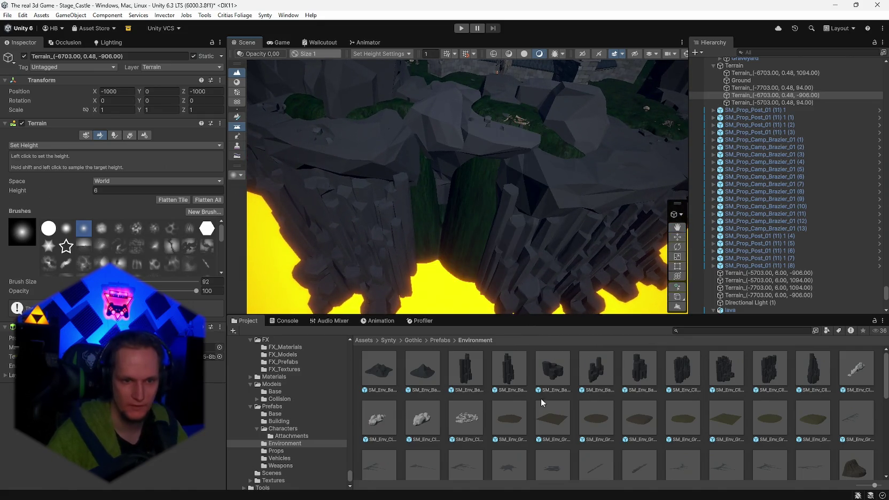
pyautogui.moveTo(509, 377); pyautogui.dragTo(430, 293)
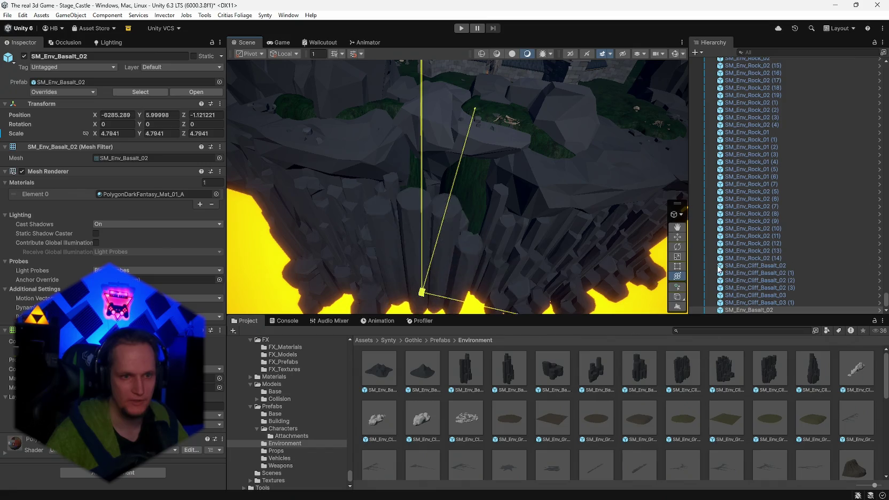
# Enlarge the basalt column SM_Env_Basalt_01 (1) uniformly to scale 12.299.
pyautogui.moveTo(492, 279); pyautogui.dragTo(461, 276)
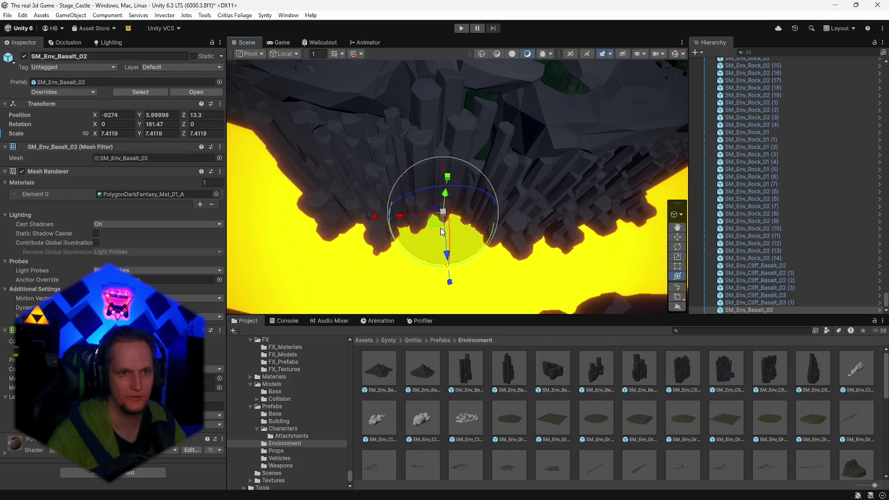
pyautogui.moveTo(453, 216); pyautogui.dragTo(455, 213)
pyautogui.moveTo(456, 212)
pyautogui.mouseDown()
pyautogui.moveTo(459, 163)
pyautogui.moveTo(423, 142)
pyautogui.moveTo(371, 153)
pyautogui.moveTo(395, 192)
pyautogui.mouseUp()
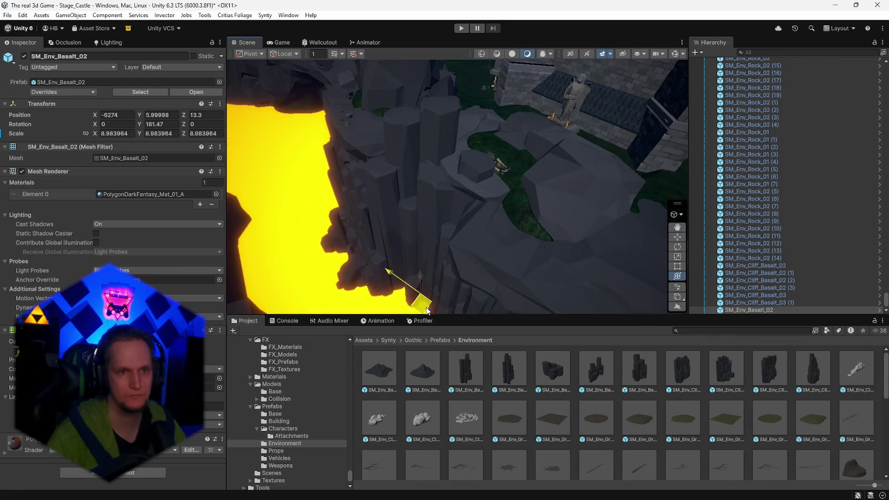
pyautogui.moveTo(478, 230)
pyautogui.mouseDown()
pyautogui.moveTo(449, 234)
pyautogui.moveTo(484, 193)
pyautogui.moveTo(562, 170)
pyautogui.moveTo(642, 184)
pyautogui.moveTo(631, 198)
pyautogui.moveTo(656, 213)
pyautogui.moveTo(651, 302)
pyautogui.moveTo(507, 267)
pyautogui.moveTo(451, 275)
pyautogui.moveTo(470, 250)
pyautogui.moveTo(428, 227)
pyautogui.moveTo(402, 250)
pyautogui.mouseUp()
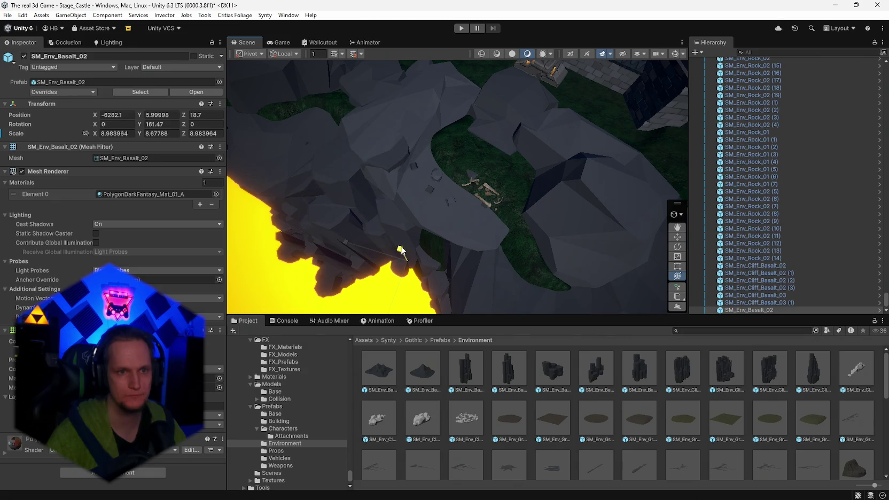
pyautogui.moveTo(399, 196)
pyautogui.mouseDown()
pyautogui.moveTo(548, 187)
pyautogui.moveTo(561, 196)
pyautogui.moveTo(535, 236)
pyautogui.mouseUp()
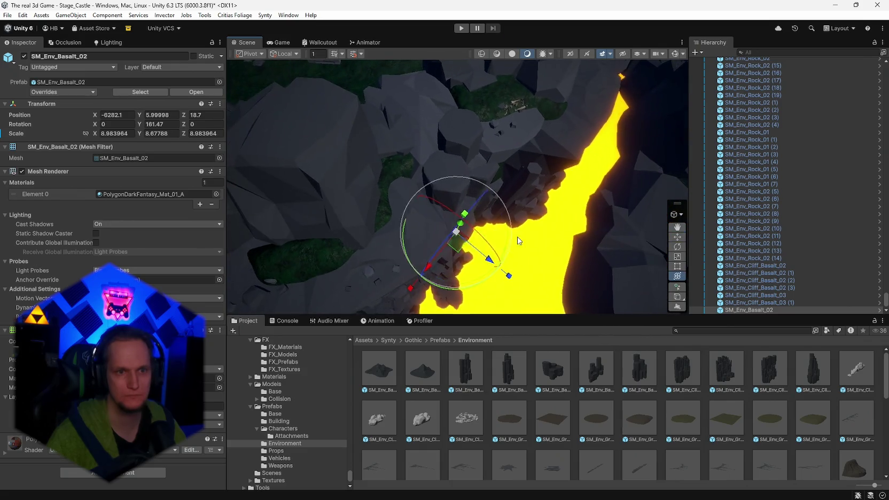
pyautogui.moveTo(462, 251)
pyautogui.mouseDown()
pyautogui.moveTo(511, 198)
pyautogui.moveTo(308, 167)
pyautogui.moveTo(416, 201)
pyautogui.moveTo(470, 190)
pyautogui.moveTo(579, 192)
pyautogui.moveTo(601, 205)
pyautogui.moveTo(635, 198)
pyautogui.moveTo(556, 235)
pyautogui.mouseUp()
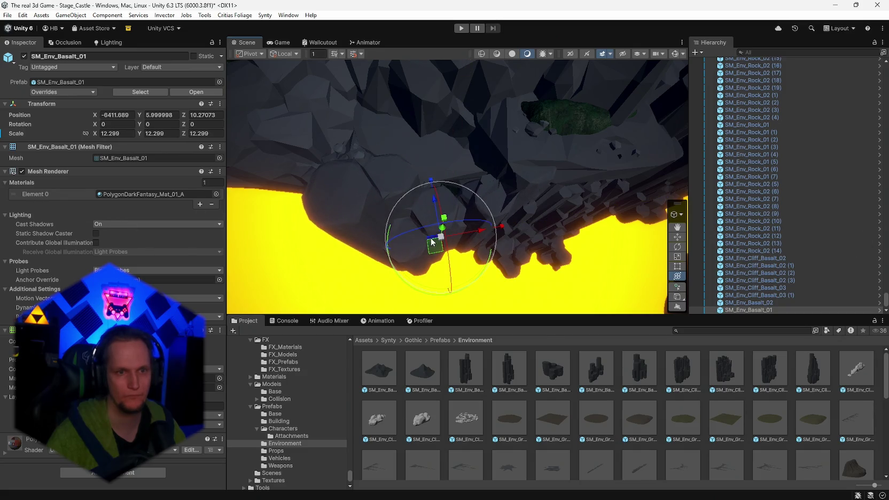
# Slide the basalt column onto the lava edge, standing upright and turned about -45 degrees on Y.
pyautogui.moveTo(429, 249)
pyautogui.mouseDown()
pyautogui.moveTo(297, 205)
pyautogui.moveTo(436, 184)
pyautogui.moveTo(549, 184)
pyautogui.moveTo(562, 175)
pyautogui.moveTo(472, 187)
pyautogui.moveTo(377, 159)
pyautogui.moveTo(391, 139)
pyautogui.moveTo(441, 145)
pyautogui.moveTo(480, 175)
pyautogui.moveTo(626, 197)
pyautogui.mouseUp()
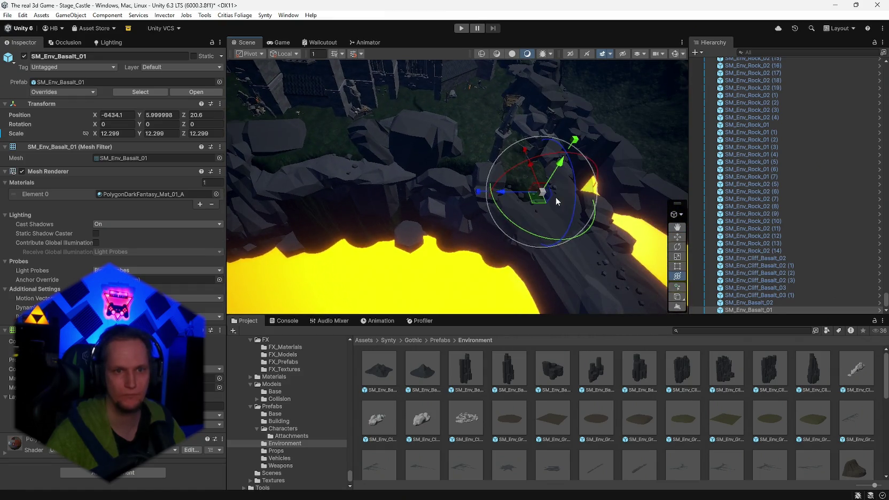
pyautogui.moveTo(486, 241); pyautogui.dragTo(420, 279)
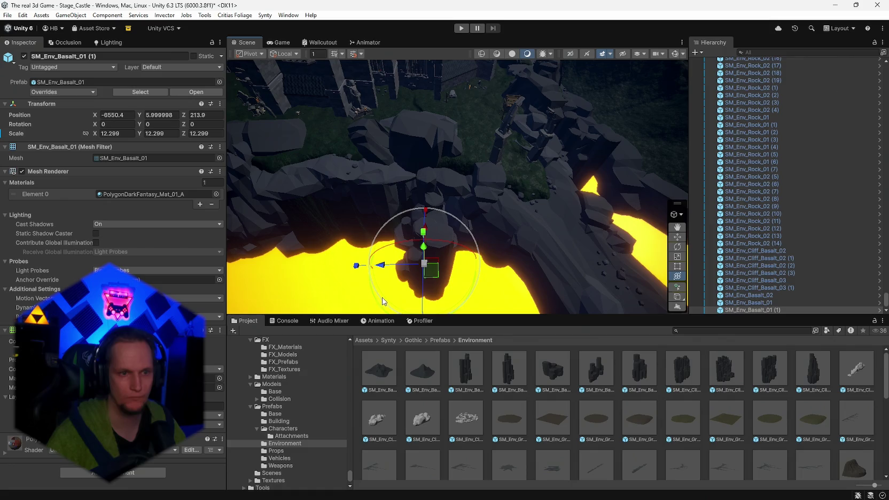
pyautogui.hotkey('ctrl', 'z')
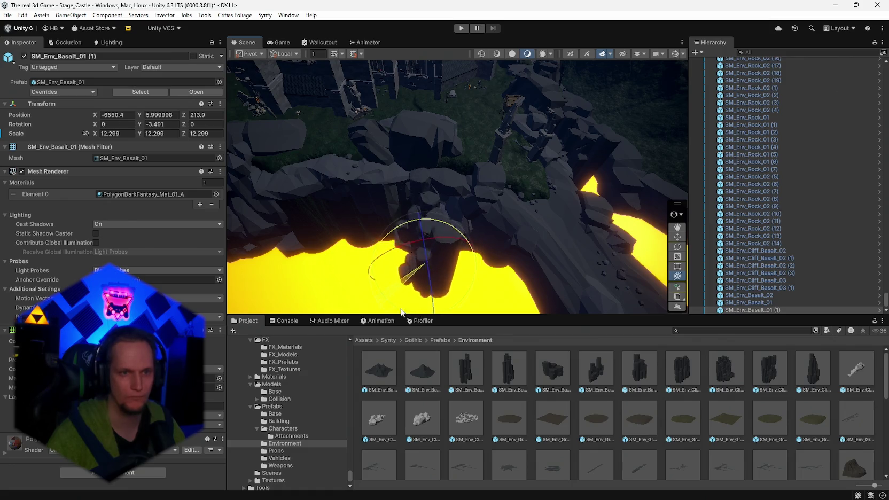
pyautogui.moveTo(484, 321); pyautogui.dragTo(420, 276)
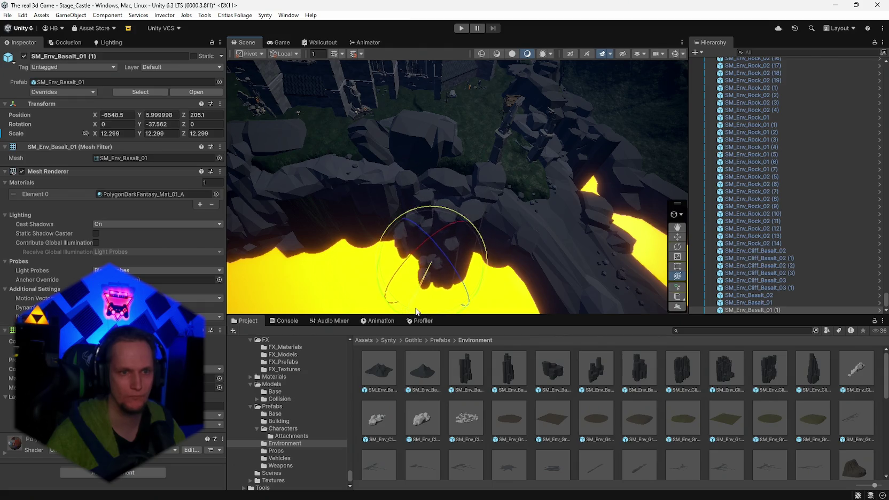
pyautogui.hotkey('ctrl', 'z')
pyautogui.moveTo(428, 299)
pyautogui.mouseDown()
pyautogui.moveTo(446, 288)
pyautogui.moveTo(403, 289)
pyautogui.moveTo(410, 261)
pyautogui.moveTo(476, 234)
pyautogui.moveTo(558, 238)
pyautogui.moveTo(496, 229)
pyautogui.moveTo(542, 208)
pyautogui.moveTo(564, 222)
pyautogui.moveTo(334, 174)
pyautogui.moveTo(331, 188)
pyautogui.moveTo(534, 230)
pyautogui.mouseUp()
pyautogui.moveTo(761, 295)
pyautogui.mouseDown()
pyautogui.moveTo(829, 252)
pyautogui.moveTo(655, 261)
pyautogui.moveTo(496, 252)
pyautogui.moveTo(451, 257)
pyautogui.moveTo(454, 268)
pyautogui.moveTo(470, 246)
pyautogui.moveTo(15, 256)
pyautogui.moveTo(634, 340)
pyautogui.mouseUp()
pyautogui.rightClick(454, 269)
pyautogui.press('Escape')
pyautogui.hotkey('ctrl', 'z')
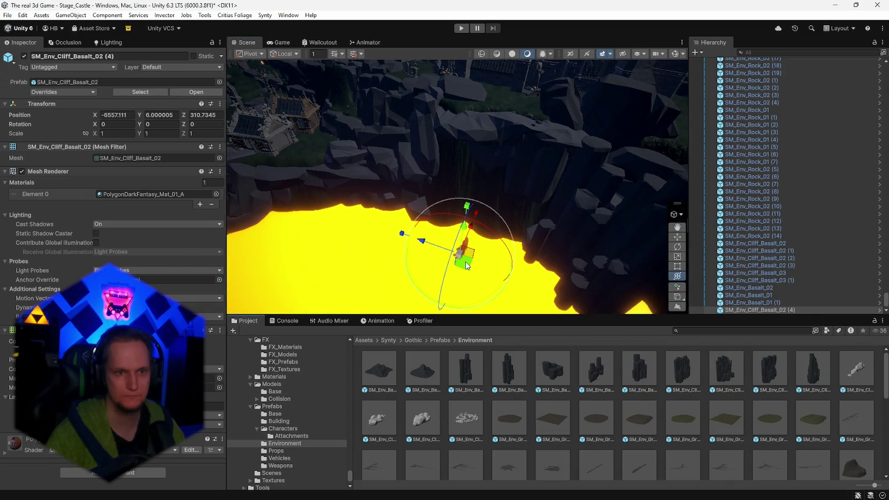
# Scale the Cliff_Basalt piece to about 5x, turn it a quarter turn, and push it into the lava bank.
pyautogui.moveTo(466, 267); pyautogui.dragTo(806, 231)
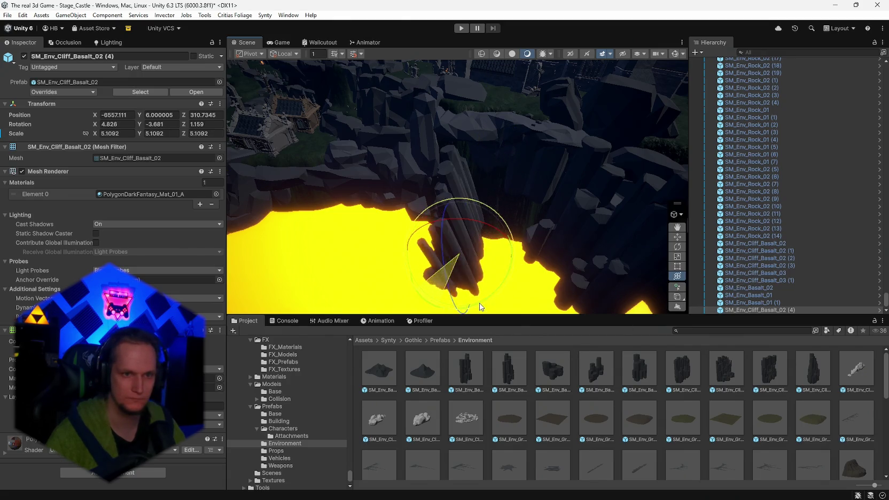
pyautogui.moveTo(466, 303)
pyautogui.mouseDown()
pyautogui.moveTo(693, 312)
pyautogui.moveTo(656, 311)
pyautogui.mouseUp()
pyautogui.moveTo(465, 251)
pyautogui.mouseDown()
pyautogui.moveTo(523, 269)
pyautogui.moveTo(470, 253)
pyautogui.mouseUp()
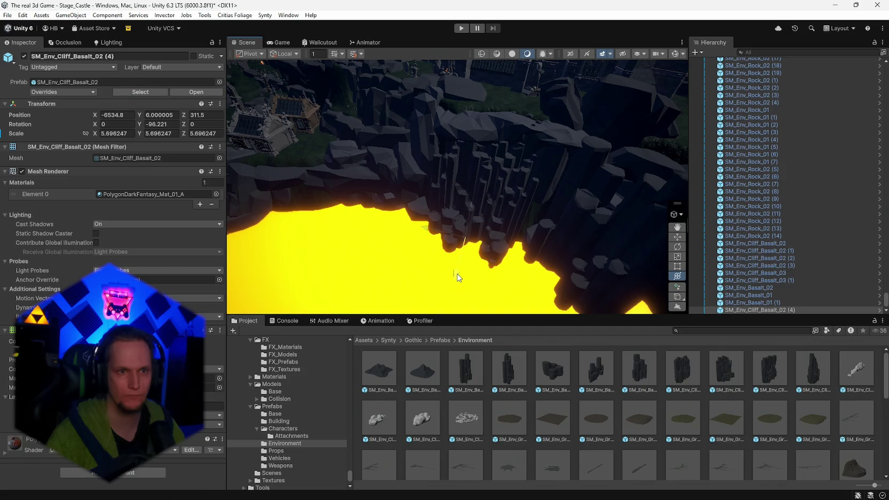
pyautogui.moveTo(431, 239); pyautogui.dragTo(431, 234)
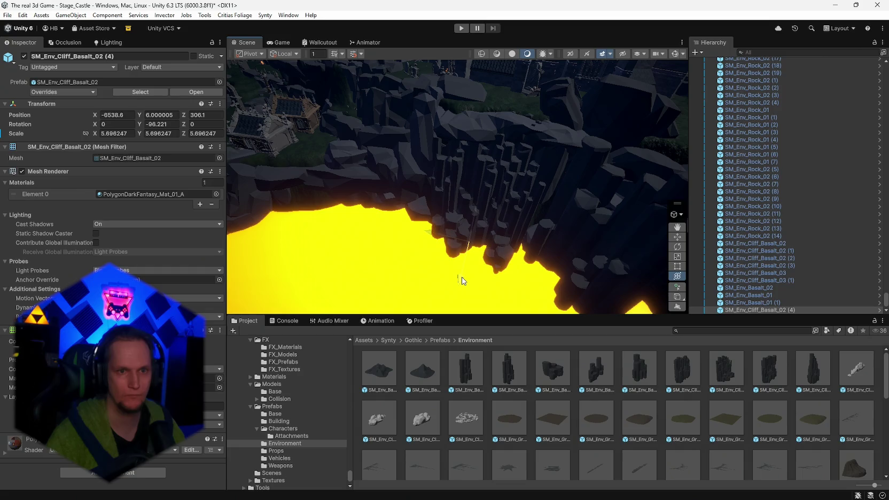
pyautogui.moveTo(461, 276)
pyautogui.mouseDown()
pyautogui.moveTo(579, 212)
pyautogui.moveTo(537, 224)
pyautogui.moveTo(588, 245)
pyautogui.moveTo(551, 298)
pyautogui.mouseUp()
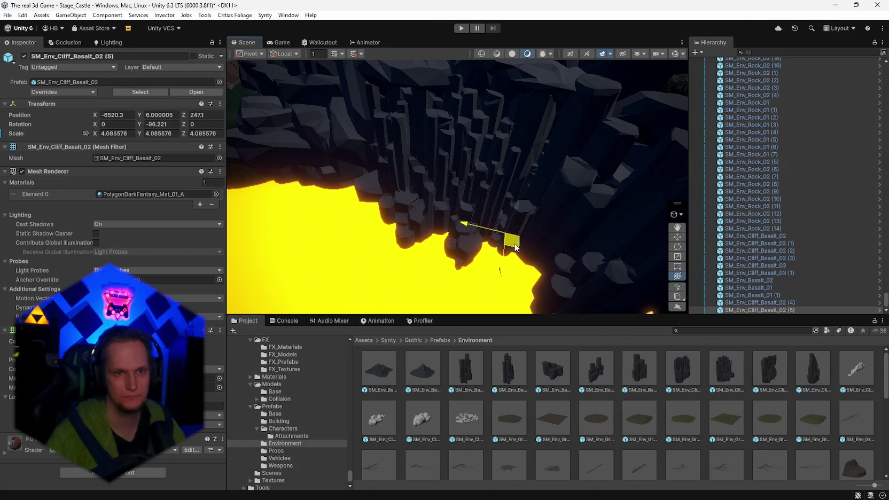
pyautogui.moveTo(516, 247)
pyautogui.mouseDown()
pyautogui.moveTo(588, 233)
pyautogui.moveTo(545, 230)
pyautogui.moveTo(531, 204)
pyautogui.moveTo(588, 208)
pyautogui.moveTo(686, 179)
pyautogui.moveTo(795, 165)
pyautogui.moveTo(745, 174)
pyautogui.moveTo(743, 203)
pyautogui.mouseUp()
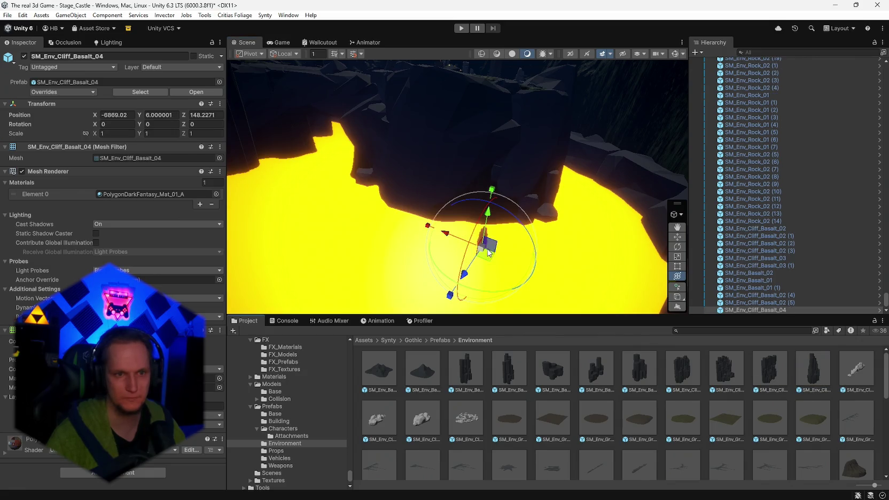
# Raise the cliff, turn it to face the lava, and align it with the bank.
pyautogui.moveTo(501, 249)
pyautogui.mouseDown()
pyautogui.moveTo(470, 234)
pyautogui.moveTo(522, 232)
pyautogui.moveTo(383, 231)
pyautogui.moveTo(409, 254)
pyautogui.moveTo(391, 282)
pyautogui.moveTo(162, 262)
pyautogui.moveTo(568, 326)
pyautogui.mouseUp()
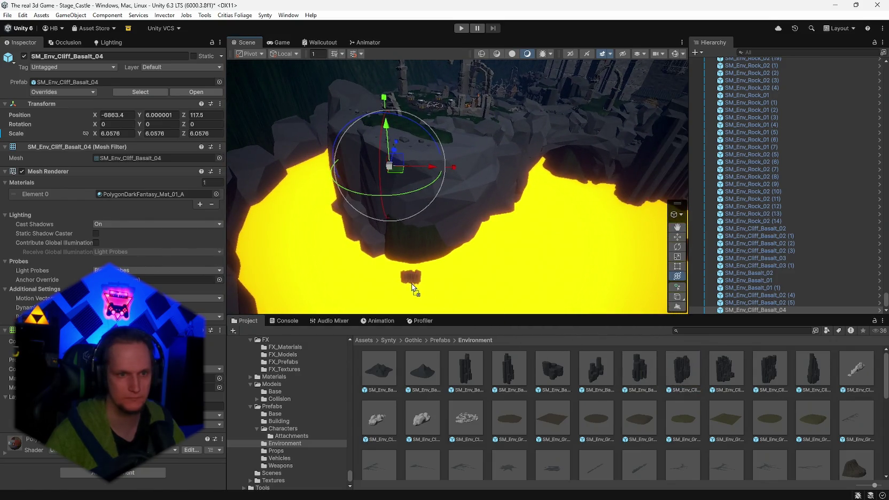
pyautogui.press('f')
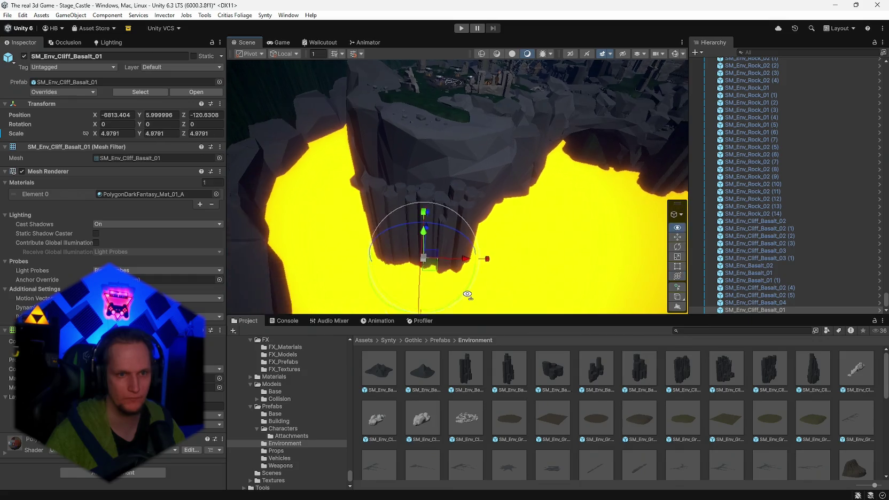
pyautogui.moveTo(403, 306); pyautogui.dragTo(25, 275)
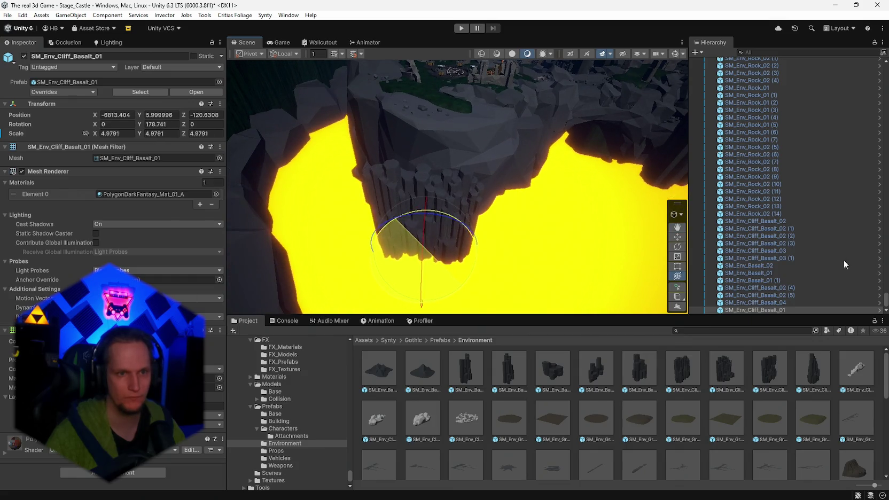
pyautogui.moveTo(430, 241); pyautogui.dragTo(446, 277)
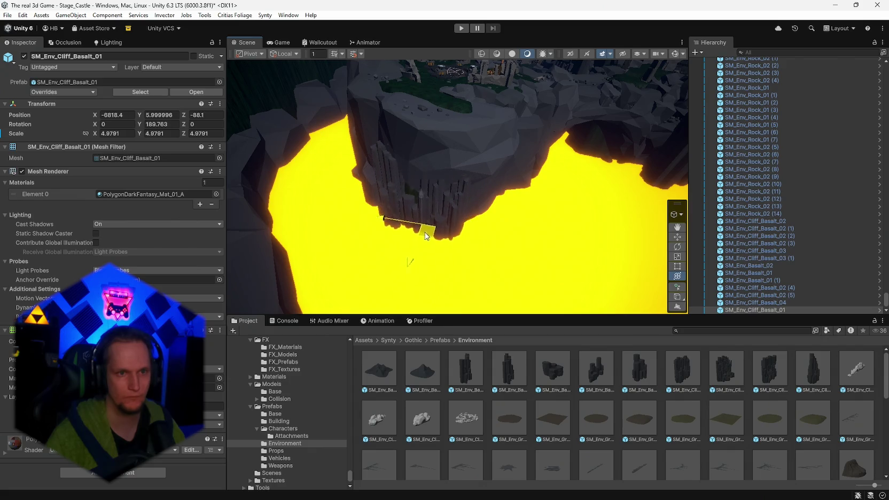
pyautogui.moveTo(454, 235)
pyautogui.mouseDown()
pyautogui.moveTo(506, 234)
pyautogui.moveTo(681, 267)
pyautogui.moveTo(705, 248)
pyautogui.moveTo(371, 201)
pyautogui.moveTo(453, 219)
pyautogui.moveTo(496, 212)
pyautogui.moveTo(460, 231)
pyautogui.moveTo(640, 261)
pyautogui.moveTo(499, 293)
pyautogui.mouseUp()
# Select the Ground terrain beside the lava river and basalt cliffs for Set Height painting at 6.
pyautogui.click(640, 260)
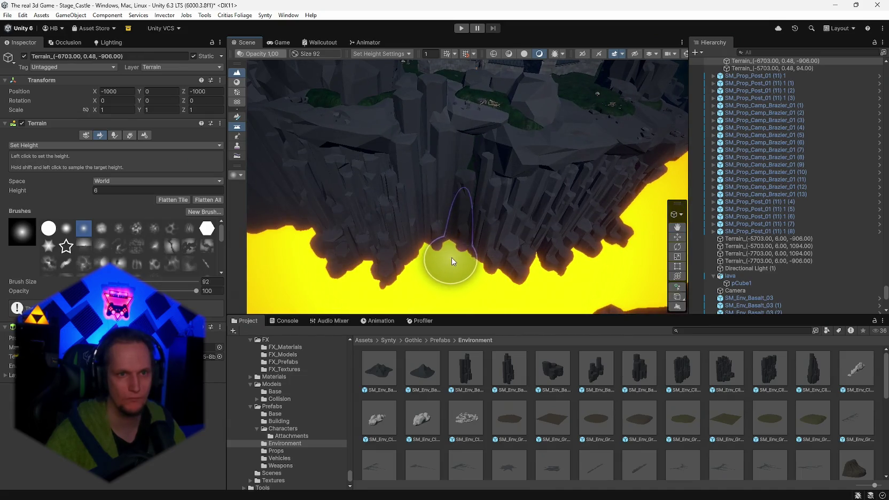
pyautogui.moveTo(455, 257)
pyautogui.mouseDown()
pyautogui.moveTo(484, 270)
pyautogui.moveTo(506, 262)
pyautogui.moveTo(502, 294)
pyautogui.moveTo(411, 281)
pyautogui.moveTo(484, 268)
pyautogui.moveTo(528, 279)
pyautogui.moveTo(525, 300)
pyautogui.moveTo(489, 294)
pyautogui.mouseUp()
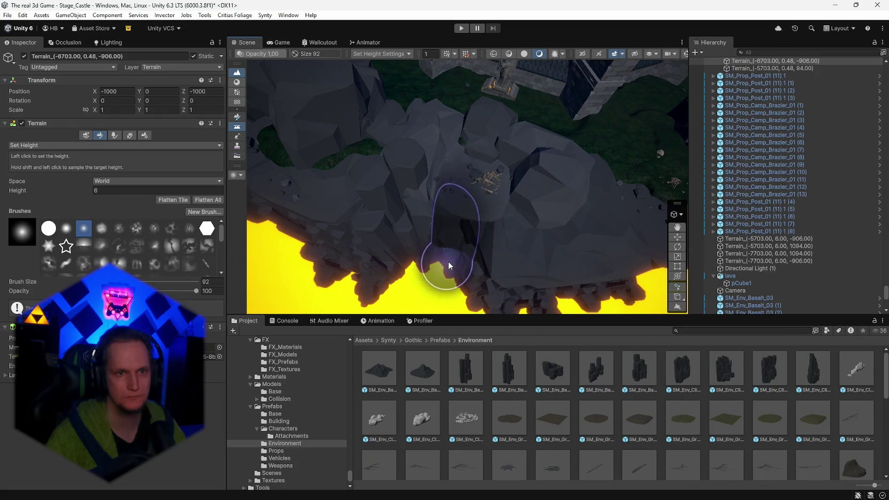
pyautogui.moveTo(451, 262)
pyautogui.mouseDown()
pyautogui.moveTo(520, 239)
pyautogui.moveTo(369, 239)
pyautogui.mouseUp()
pyautogui.click(375, 237)
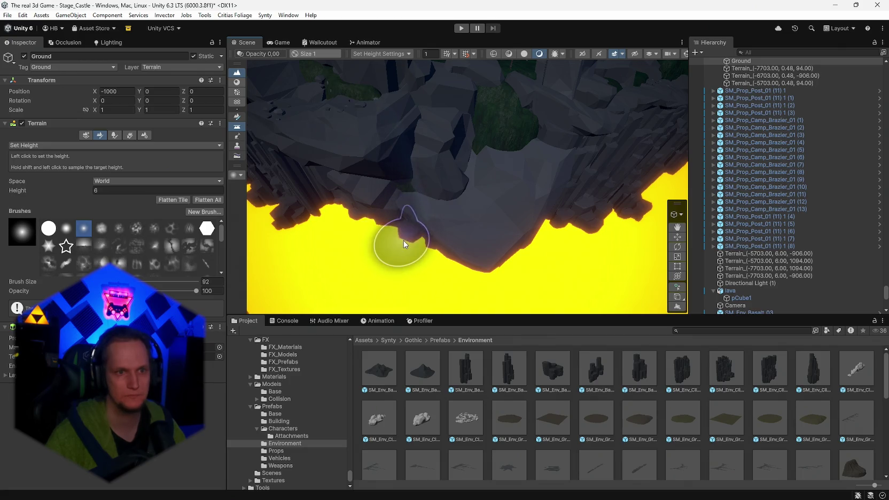
pyautogui.moveTo(406, 241)
pyautogui.mouseDown()
pyautogui.moveTo(362, 249)
pyautogui.moveTo(407, 228)
pyautogui.moveTo(406, 139)
pyautogui.moveTo(435, 139)
pyautogui.moveTo(357, 195)
pyautogui.moveTo(362, 212)
pyautogui.moveTo(394, 229)
pyautogui.moveTo(641, 234)
pyautogui.moveTo(612, 219)
pyautogui.moveTo(333, 192)
pyautogui.moveTo(416, 184)
pyautogui.moveTo(342, 172)
pyautogui.moveTo(272, 184)
pyautogui.moveTo(293, 192)
pyautogui.moveTo(121, 181)
pyautogui.moveTo(83, 167)
pyautogui.moveTo(25, 176)
pyautogui.moveTo(836, 182)
pyautogui.moveTo(738, 187)
pyautogui.moveTo(692, 201)
pyautogui.moveTo(745, 192)
pyautogui.moveTo(849, 204)
pyautogui.moveTo(25, 213)
pyautogui.moveTo(258, 202)
pyautogui.moveTo(350, 225)
pyautogui.moveTo(377, 222)
pyautogui.moveTo(389, 195)
pyautogui.moveTo(399, 203)
pyautogui.moveTo(382, 227)
pyautogui.moveTo(385, 243)
pyautogui.moveTo(359, 244)
pyautogui.moveTo(372, 224)
pyautogui.moveTo(474, 218)
pyautogui.moveTo(453, 205)
pyautogui.moveTo(525, 194)
pyautogui.moveTo(521, 269)
pyautogui.mouseUp()
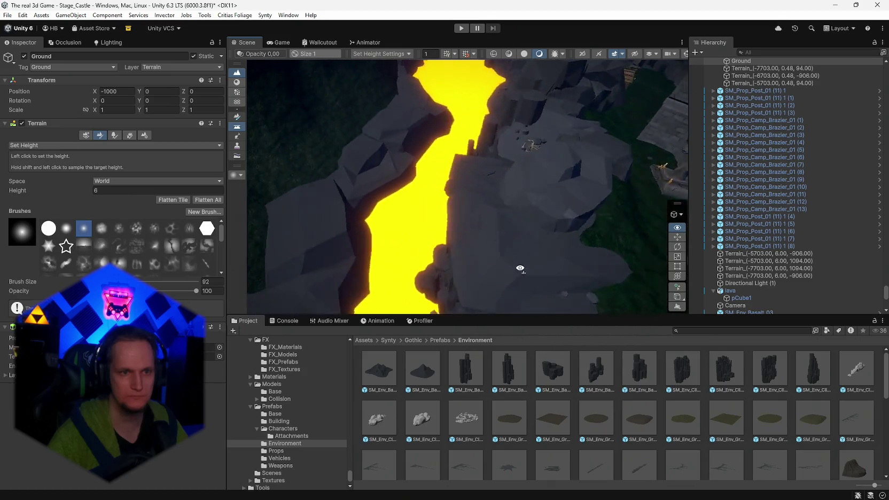
pyautogui.moveTo(526, 238); pyautogui.dragTo(613, 203)
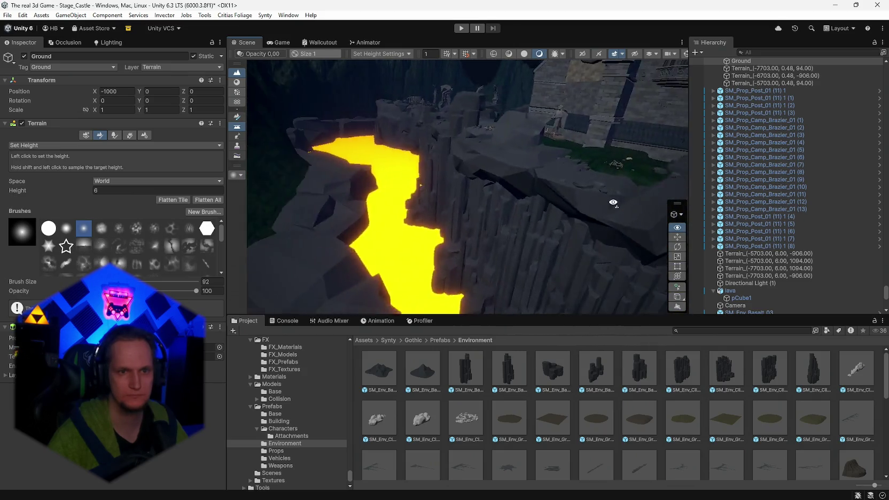
# Frame the castle front between the two lava flows in the Scene view.
pyautogui.moveTo(273, 205)
pyautogui.mouseDown()
pyautogui.moveTo(858, 201)
pyautogui.moveTo(570, 200)
pyautogui.moveTo(431, 172)
pyautogui.mouseUp()
pyautogui.moveTo(587, 200); pyautogui.dragTo(13, 246)
pyautogui.moveTo(156, 277)
pyautogui.mouseDown()
pyautogui.moveTo(379, 237)
pyautogui.moveTo(329, 254)
pyautogui.mouseUp()
pyautogui.doubleClick(241, 44)
pyautogui.moveTo(459, 203)
pyautogui.mouseDown()
pyautogui.moveTo(488, 193)
pyautogui.moveTo(192, 193)
pyautogui.moveTo(434, 189)
pyautogui.moveTo(486, 178)
pyautogui.moveTo(486, 169)
pyautogui.moveTo(473, 166)
pyautogui.mouseUp()
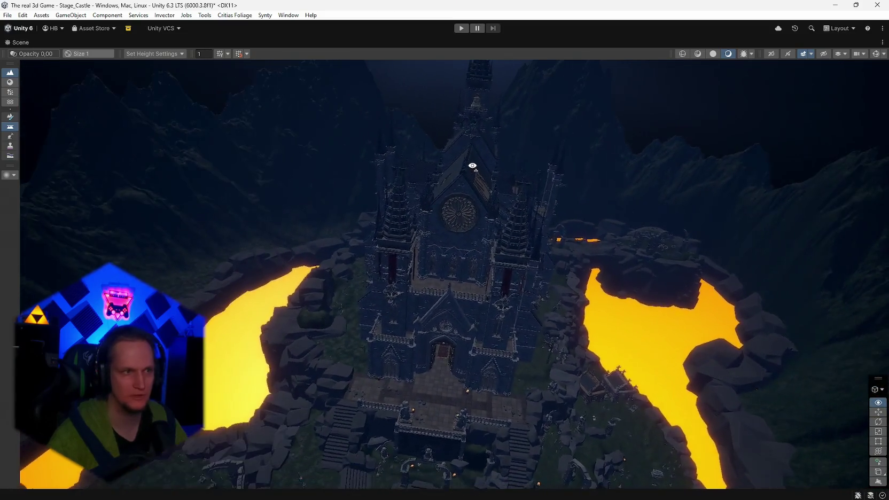
pyautogui.doubleClick(21, 43)
# Create Camera (1) from the Hierarchy's create menu, overlooking the castle.
pyautogui.moveTo(406, 222); pyautogui.dragTo(466, 174)
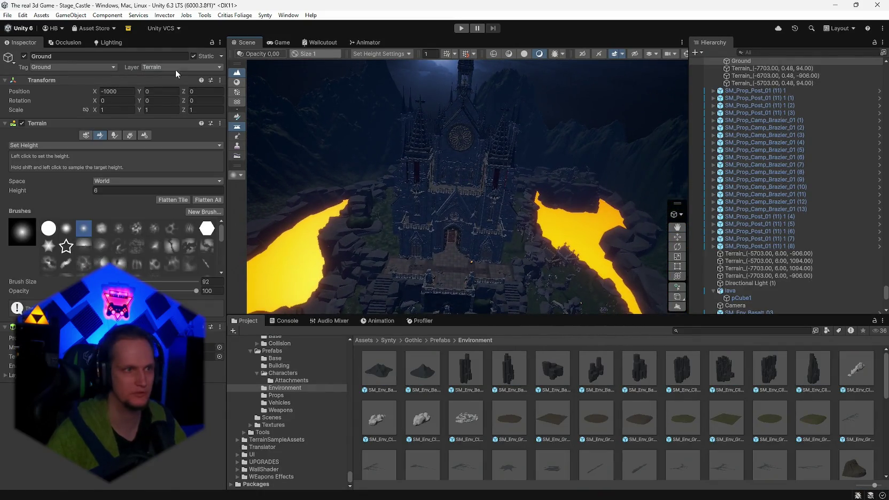
pyautogui.scroll(-15, 750, 172)
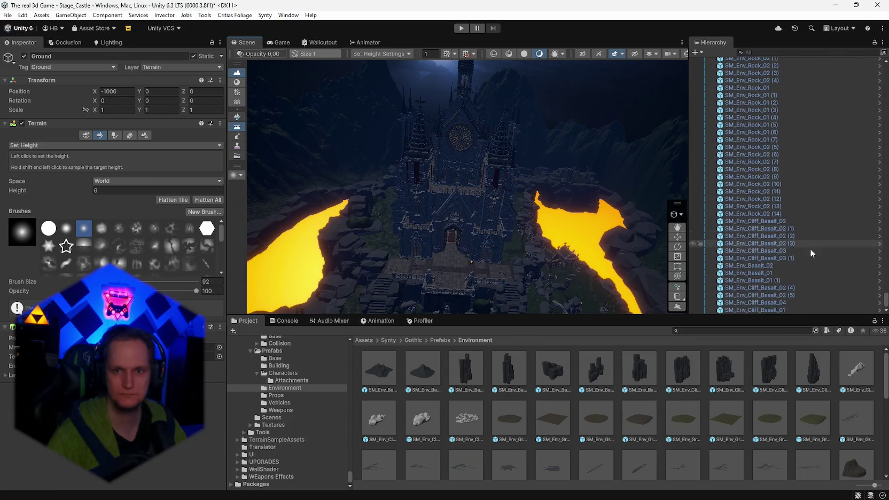
pyautogui.click(697, 53)
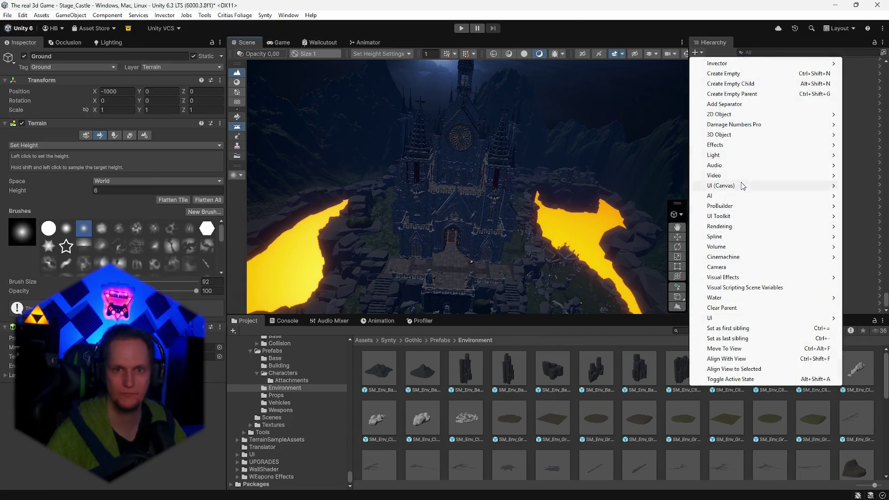
pyautogui.click(725, 267)
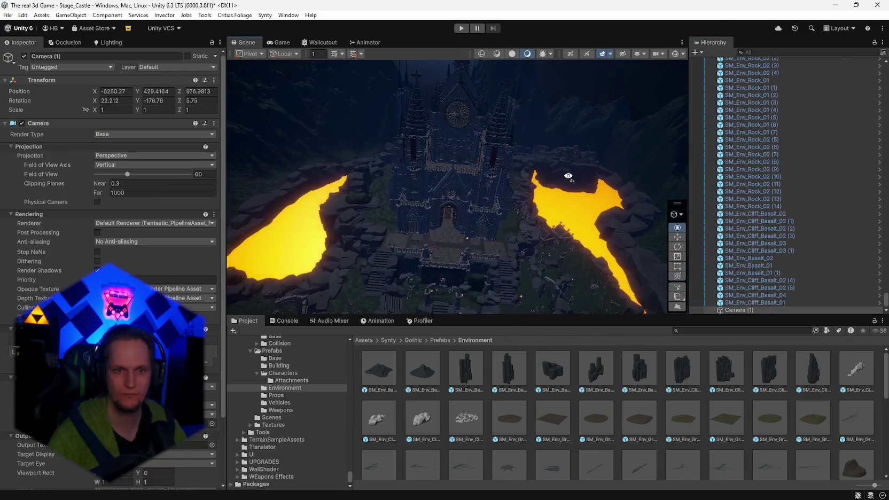